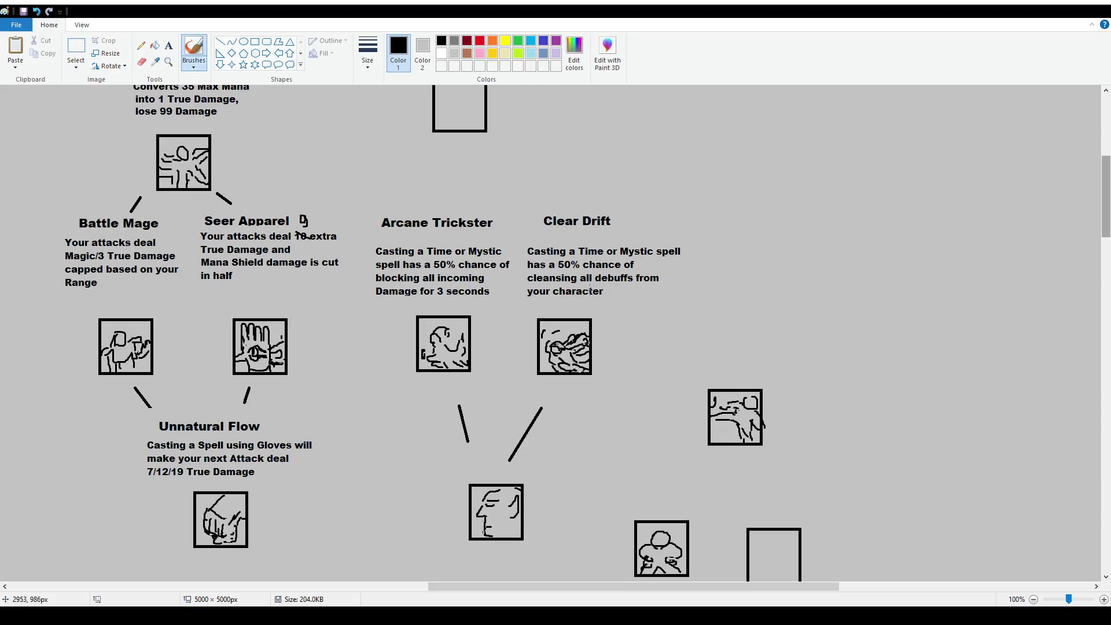
Move the empty square right and slightly down, above Arcane Trickster and Clear Drift.
{"action": "scroll", "coordinate": [508, 366], "scroll_direction": "up", "scroll_amount": 3}
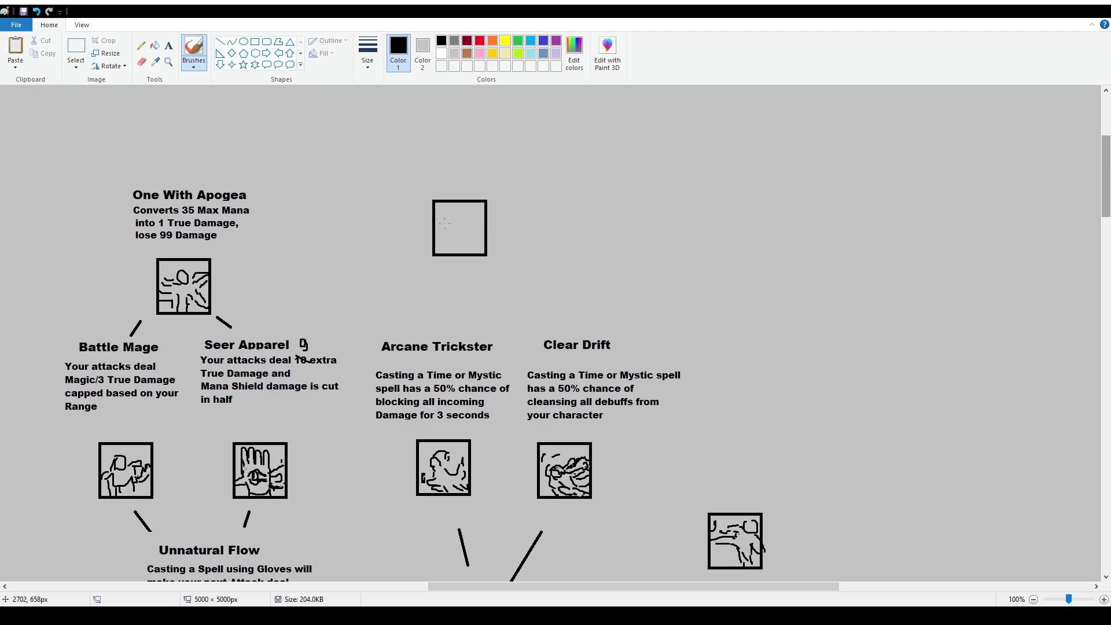
{"action": "key", "text": "ctrl+a"}
{"action": "mouse_move", "coordinate": [408, 181]}
{"action": "left_mouse_down"}
{"action": "mouse_move", "coordinate": [513, 255]}
{"action": "mouse_move", "coordinate": [545, 253]}
{"action": "left_mouse_up"}
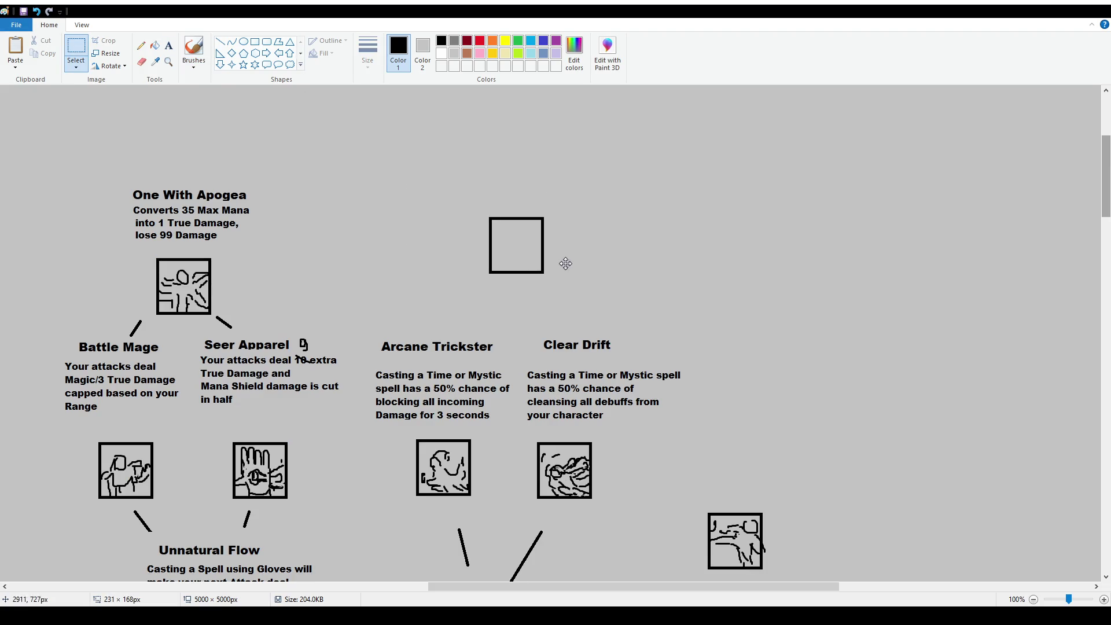
Draw straight connector lines from the square down to Arcane Trickster and Clear Drift.
{"action": "left_click", "coordinate": [220, 41]}
{"action": "left_click_drag", "start_coordinate": [449, 330], "coordinate": [470, 300]}
{"action": "left_click_drag", "start_coordinate": [562, 331], "coordinate": [536, 296]}
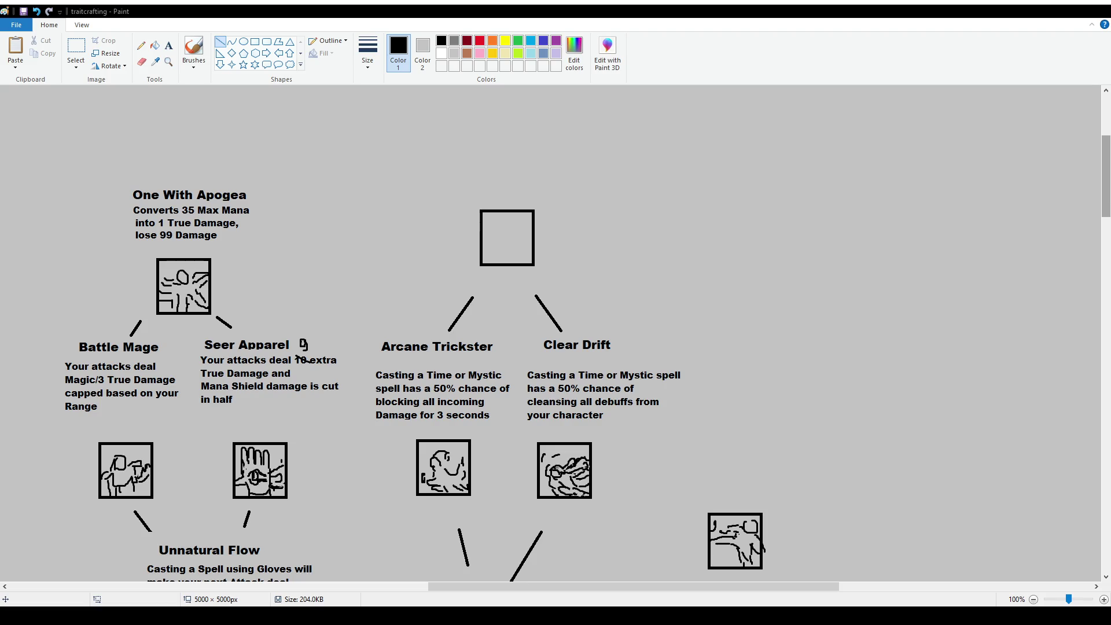
Raise both diagonal connector lines under the empty square by about 15 px.
{"action": "left_click", "coordinate": [76, 47]}
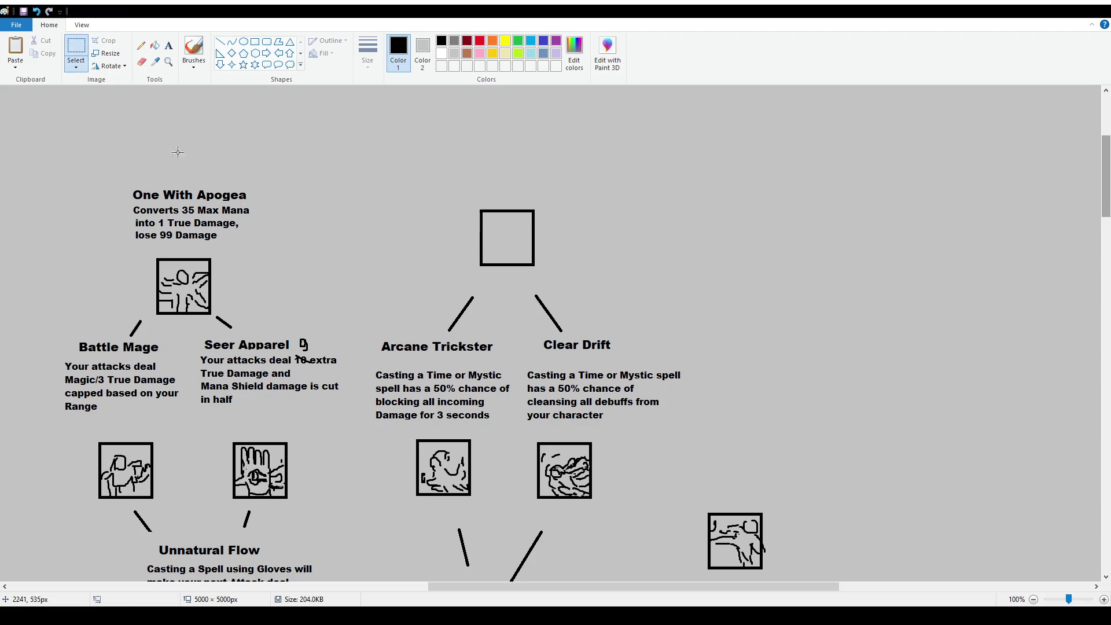
{"action": "mouse_move", "coordinate": [425, 295]}
{"action": "left_mouse_down"}
{"action": "mouse_move", "coordinate": [585, 344]}
{"action": "mouse_move", "coordinate": [569, 321]}
{"action": "left_mouse_up"}
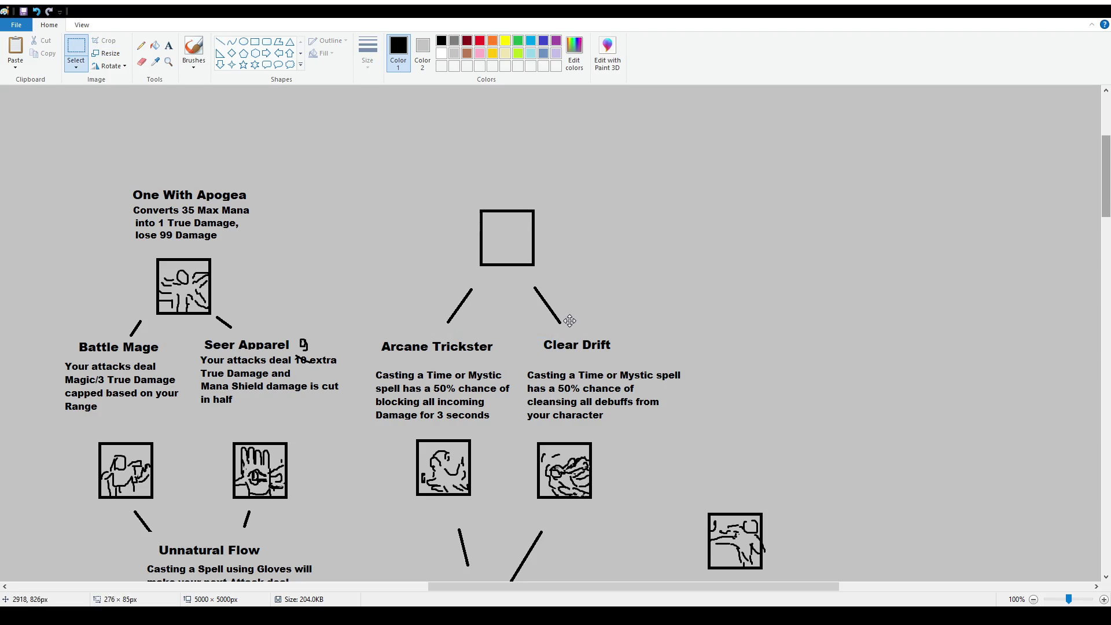
{"action": "left_click", "coordinate": [194, 50]}
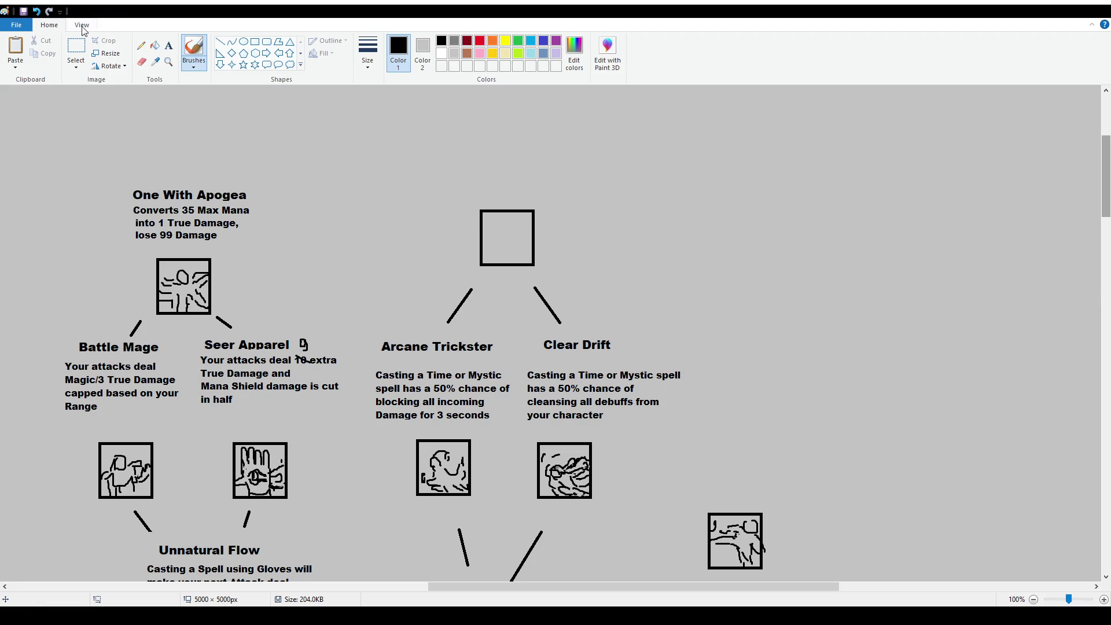
{"action": "left_click", "coordinate": [169, 45]}
Add the title 'Catch 22' at size 16 in a text box above the empty square.
{"action": "left_click_drag", "start_coordinate": [418, 131], "coordinate": [628, 201]}
{"action": "left_click", "coordinate": [73, 62]}
{"action": "type", "text": "16"}
{"action": "left_click", "coordinate": [498, 161]}
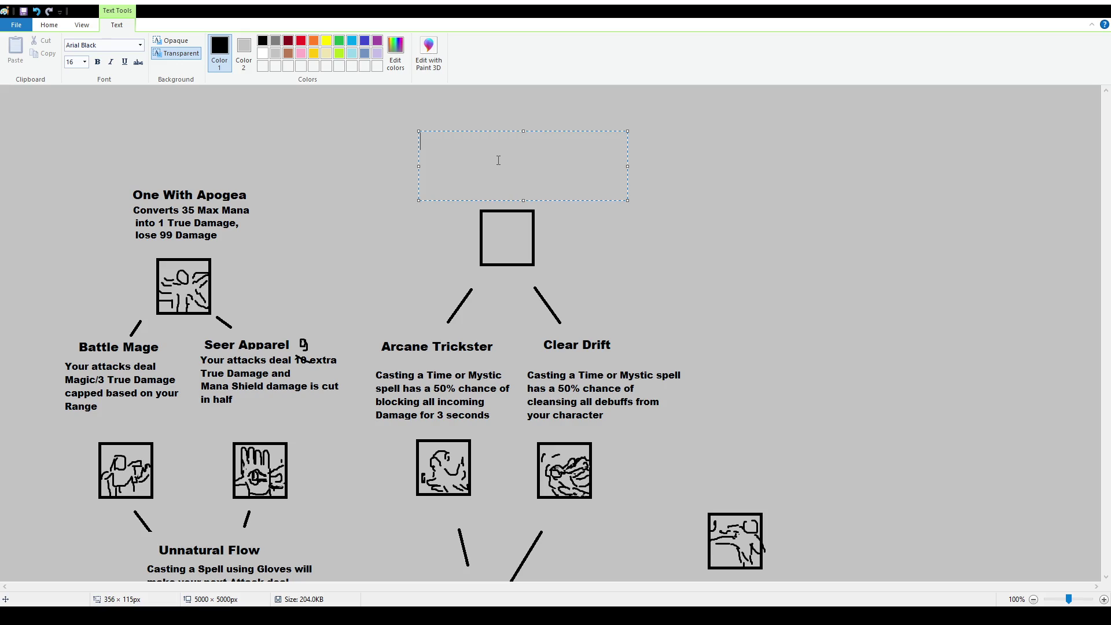
{"action": "type", "text": "Catch 22"}
Type the 12-pt line '22% Increase of Chance', then delete it again.
{"action": "left_click", "coordinate": [74, 61]}
{"action": "type", "text": "12"}
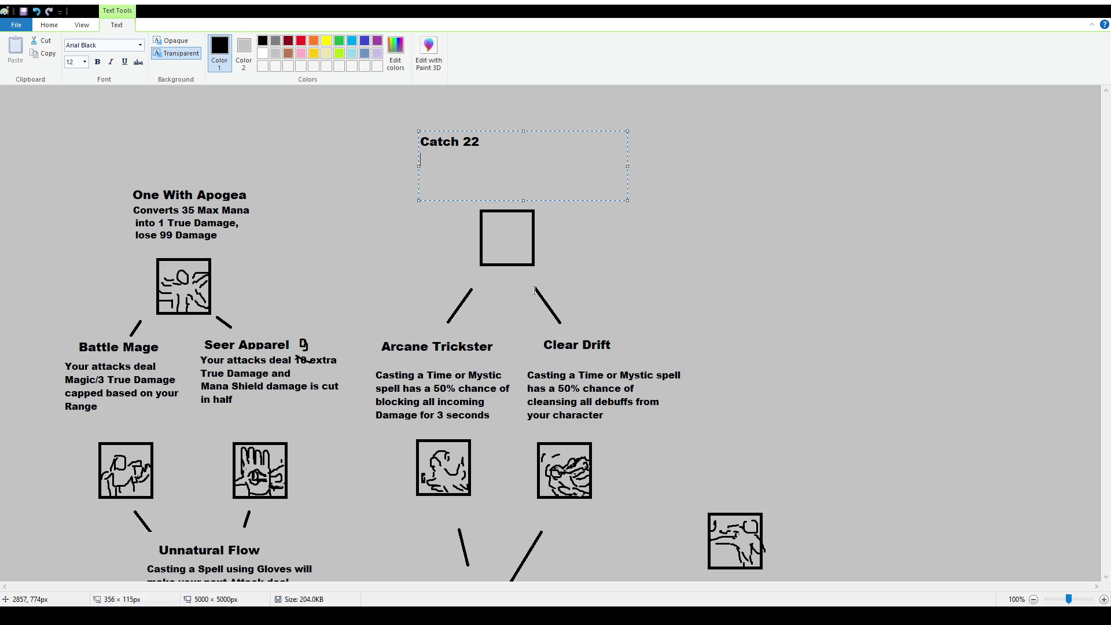
{"action": "type", "text": "22% Increase of Chance"}
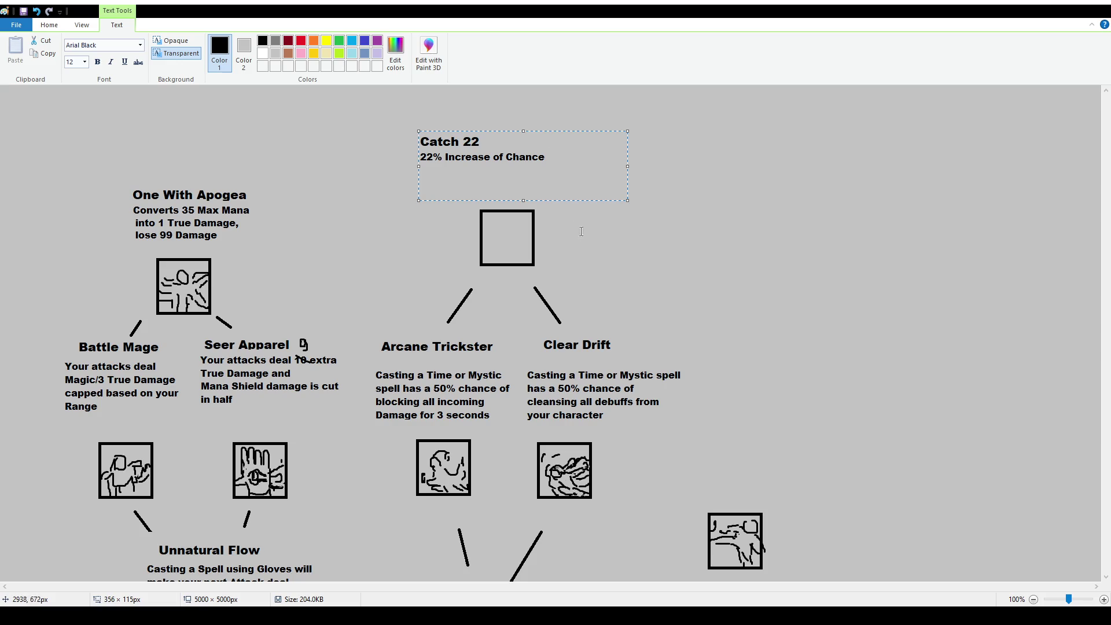
{"action": "left_click_drag", "start_coordinate": [548, 156], "coordinate": [347, 156]}
{"action": "key", "text": "BackSpace"}
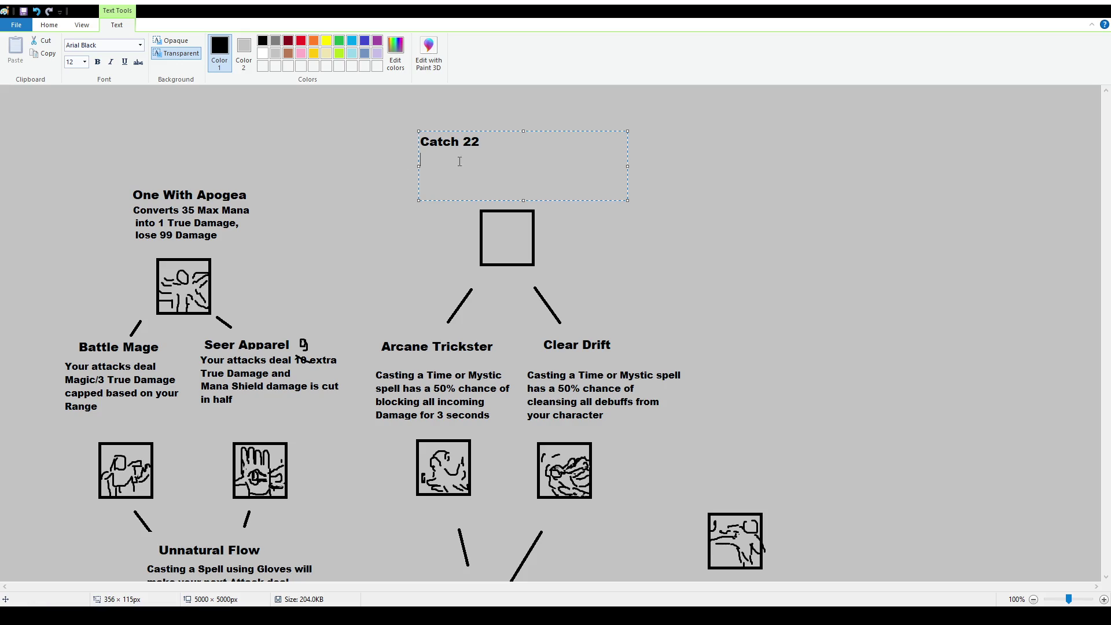
Replace the box's text with the title 'Supernatural Gamble' and start a new line.
{"action": "key", "text": "ctrl+a"}
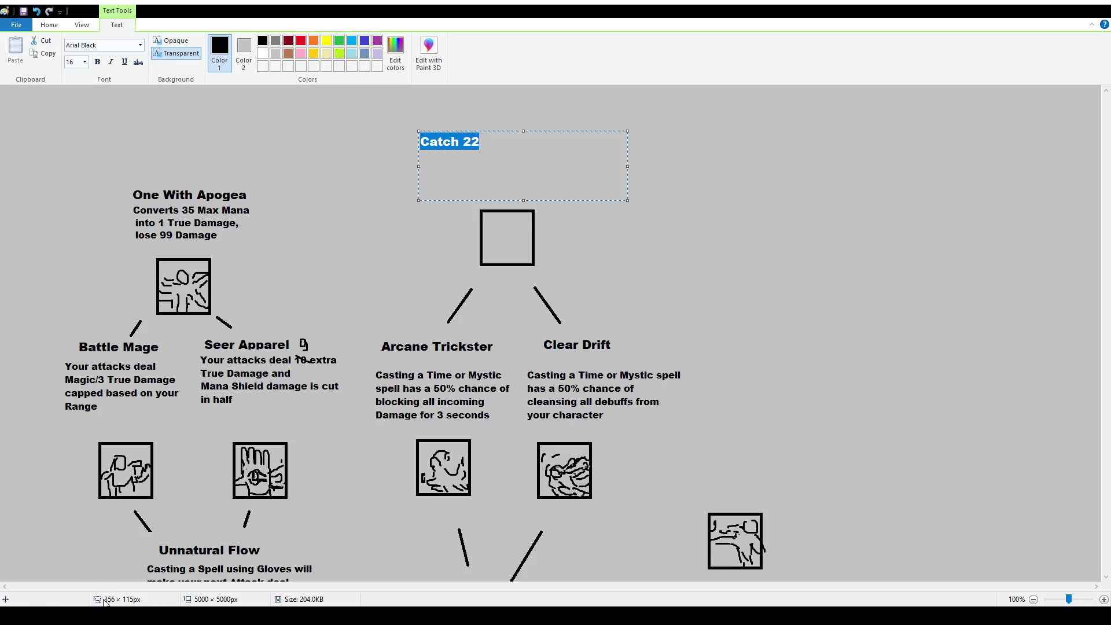
{"action": "type", "text": "Supernatural GAme"}
{"action": "key", "text": "BackSpace"}
{"action": "key", "text": "BackSpace"}
{"action": "key", "text": "BackSpace"}
{"action": "type", "text": "amble"}
{"action": "key", "text": "Return"}
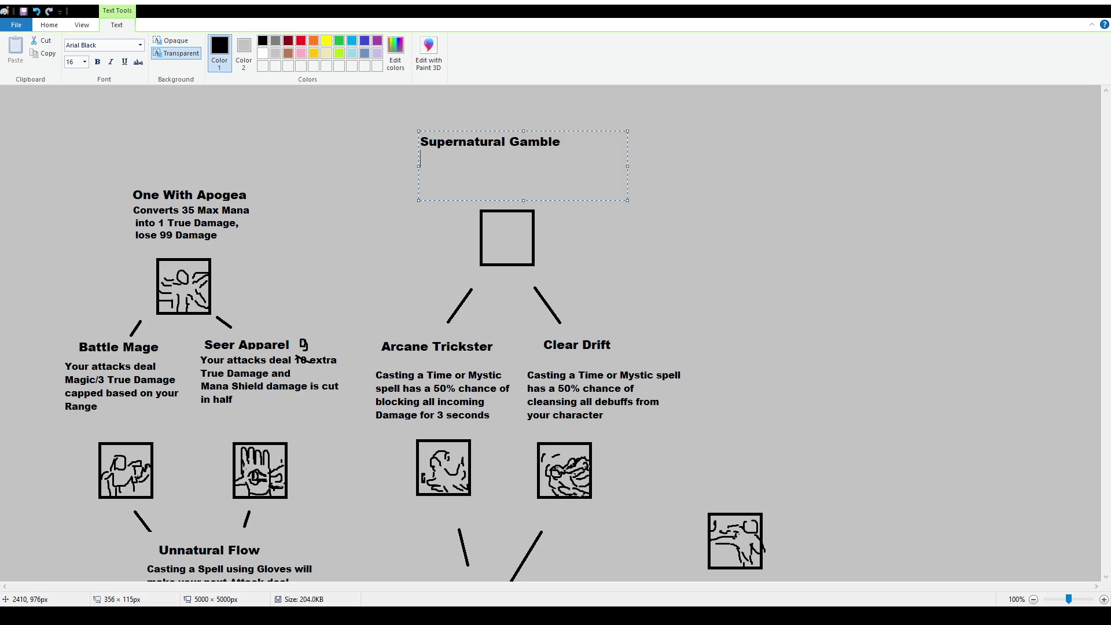
{"action": "type", "text": "Spells"}
{"action": "key", "text": "BackSpace"}
{"action": "key", "text": "BackSpace"}
{"action": "key", "text": "BackSpace"}
{"action": "key", "text": "BackSpace"}
{"action": "key", "text": "BackSpace"}
{"action": "key", "text": "BackSpace"}
Add the 12-pt description about 50% cheaper spells risking self-damage, then nudge the text right.
{"action": "left_click", "coordinate": [74, 62]}
{"action": "type", "text": "12"}
{"action": "key", "text": "Return"}
{"action": "type", "text": "Spells cost 50% less mana, but "}
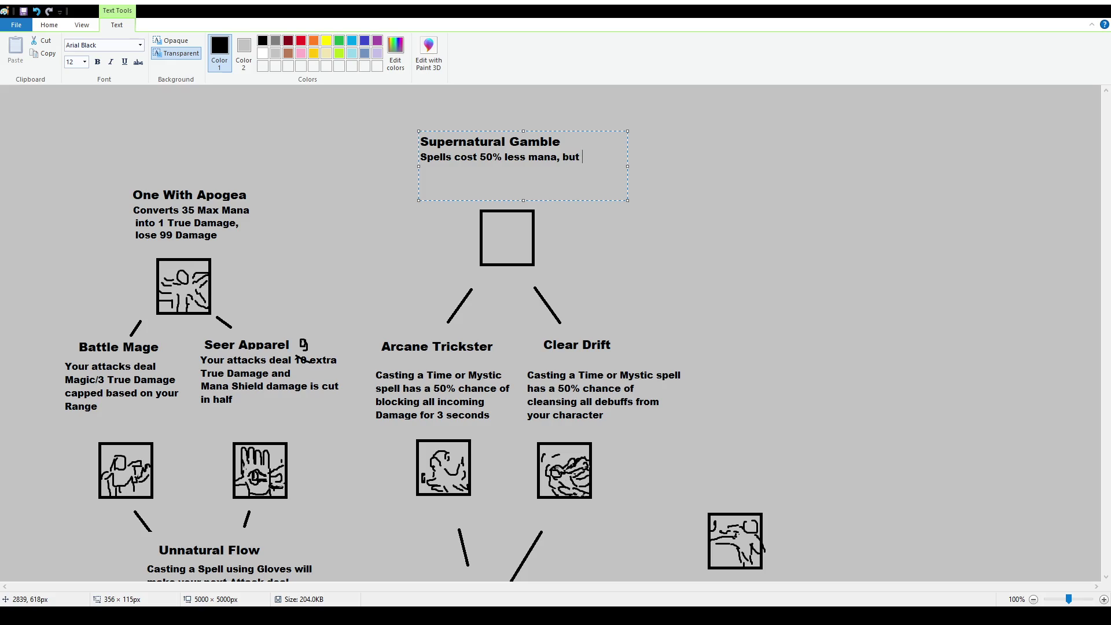
{"action": "type", "text": "they have a 50% chance of "}
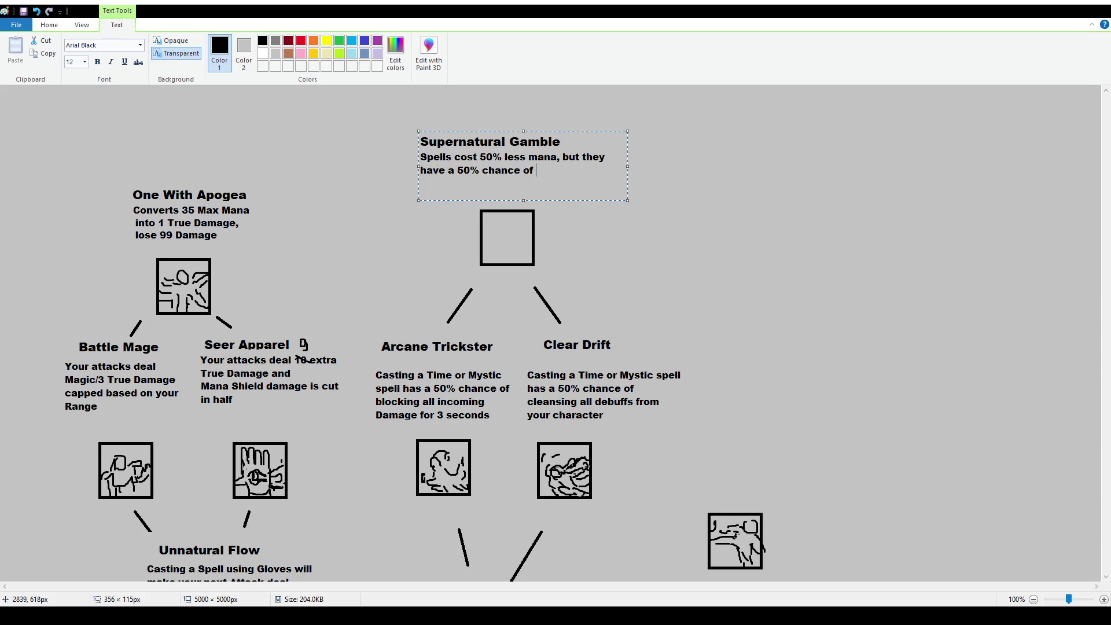
{"action": "type", "text": "blowing up dealingdamage equals to their c"}
{"action": "key", "text": "BackSpace"}
{"action": "key", "text": "BackSpace"}
{"action": "key", "text": "BackSpace"}
{"action": "type", "text": "ir cost"}
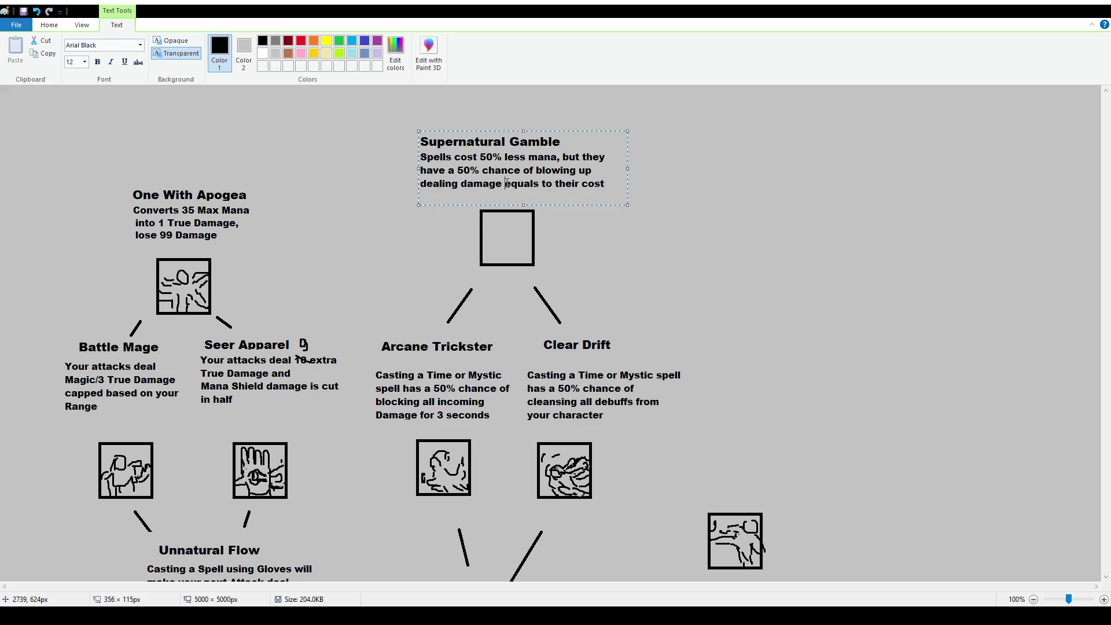
{"action": "type", "text": "to yourself"}
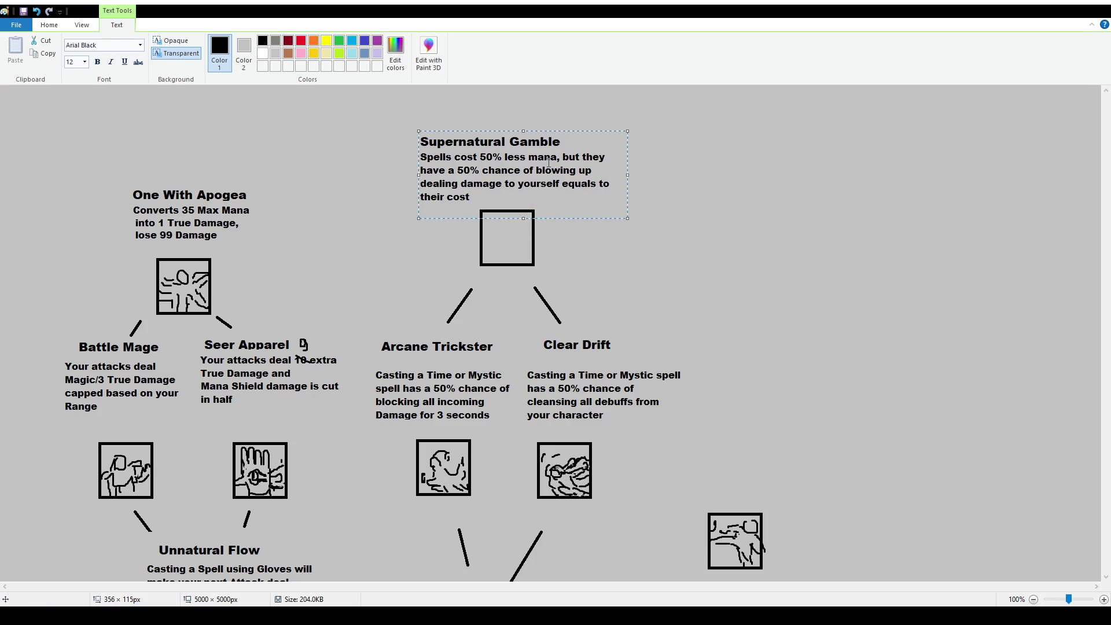
{"action": "left_click_drag", "start_coordinate": [580, 130], "coordinate": [589, 129]}
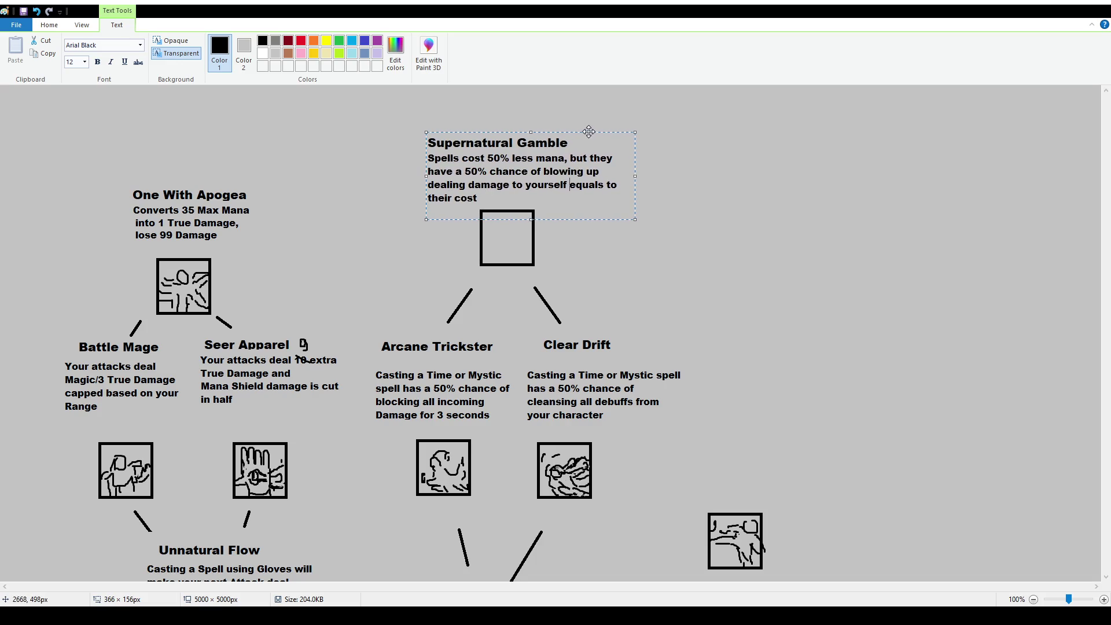
Commit the text and shift the Supernatural Gamble title slightly right.
{"action": "left_click", "coordinate": [34, 26]}
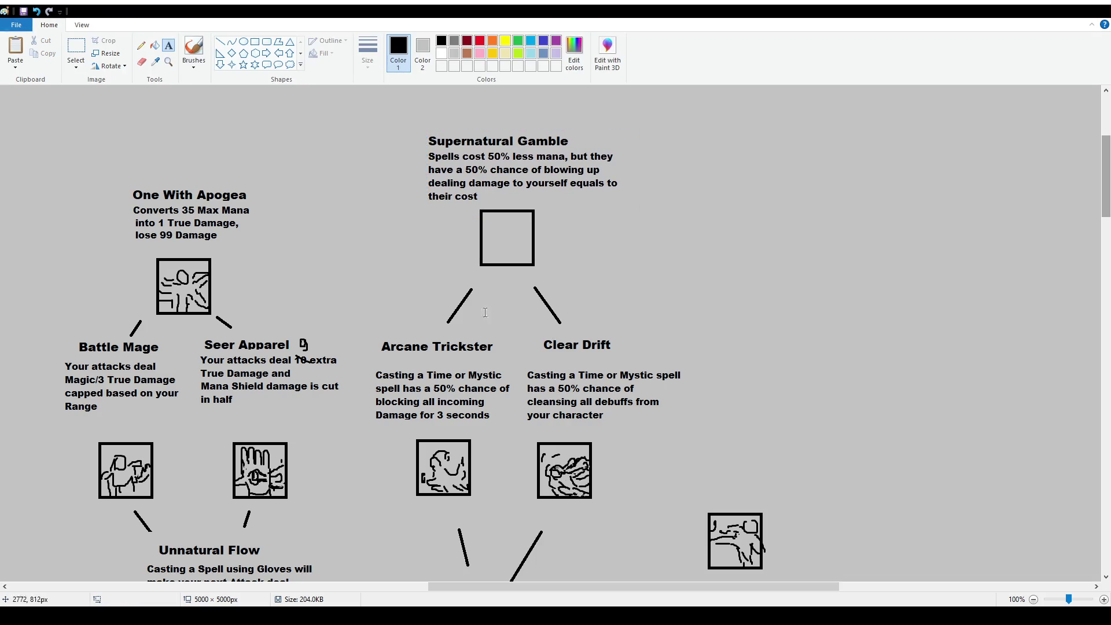
{"action": "left_click", "coordinate": [76, 48]}
{"action": "left_click_drag", "start_coordinate": [417, 124], "coordinate": [568, 137]}
{"action": "left_click", "coordinate": [719, 234]}
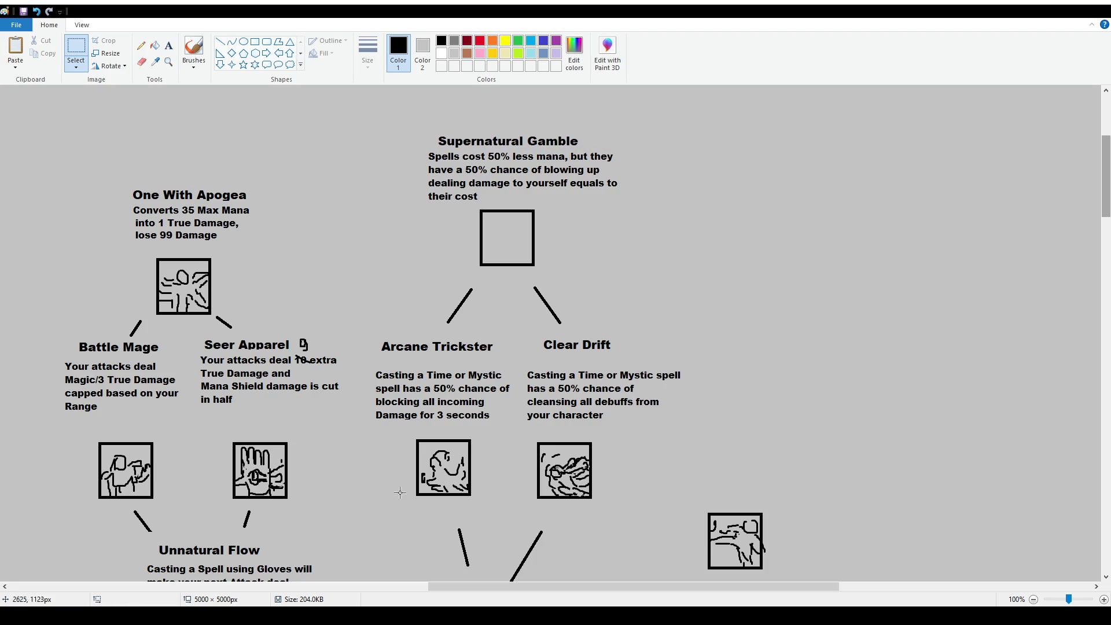
Try brush marks near Arcane Trickster and the Supernatural Gamble text, undoing each one.
{"action": "left_click_drag", "start_coordinate": [367, 337], "coordinate": [524, 436]}
{"action": "left_click", "coordinate": [193, 47]}
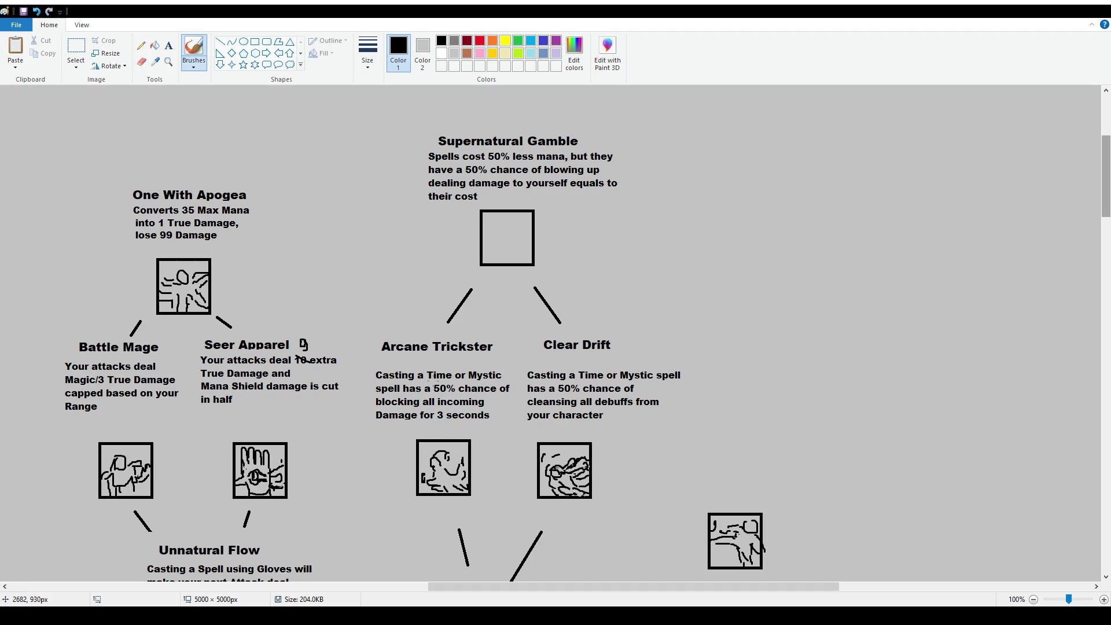
{"action": "left_click_drag", "start_coordinate": [434, 381], "coordinate": [457, 376]}
{"action": "key", "text": "ctrl+z"}
{"action": "left_click_drag", "start_coordinate": [488, 181], "coordinate": [463, 162]}
{"action": "key", "text": "ctrl+z"}
{"action": "left_click_drag", "start_coordinate": [458, 166], "coordinate": [485, 162]}
{"action": "key", "text": "ctrl+z"}
Delete the extra 's' in 'equals' and move 'to' left to close the gap.
{"action": "left_click", "coordinate": [76, 49]}
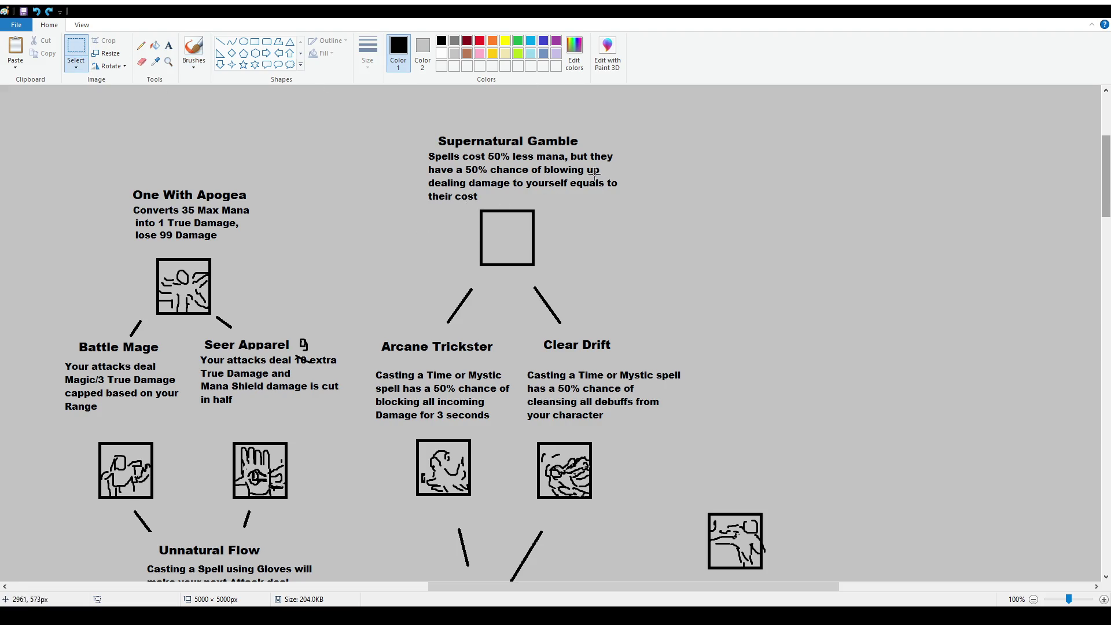
{"action": "mouse_move", "coordinate": [591, 178]}
{"action": "left_mouse_down"}
{"action": "mouse_move", "coordinate": [635, 191]}
{"action": "mouse_move", "coordinate": [615, 184]}
{"action": "left_mouse_up"}
{"action": "key", "text": "Delete"}
{"action": "left_click_drag", "start_coordinate": [601, 176], "coordinate": [636, 196]}
Sketch dice and a reaching arm in the Supernatural Gamble square, undoing the first rough strokes.
{"action": "left_click", "coordinate": [193, 50]}
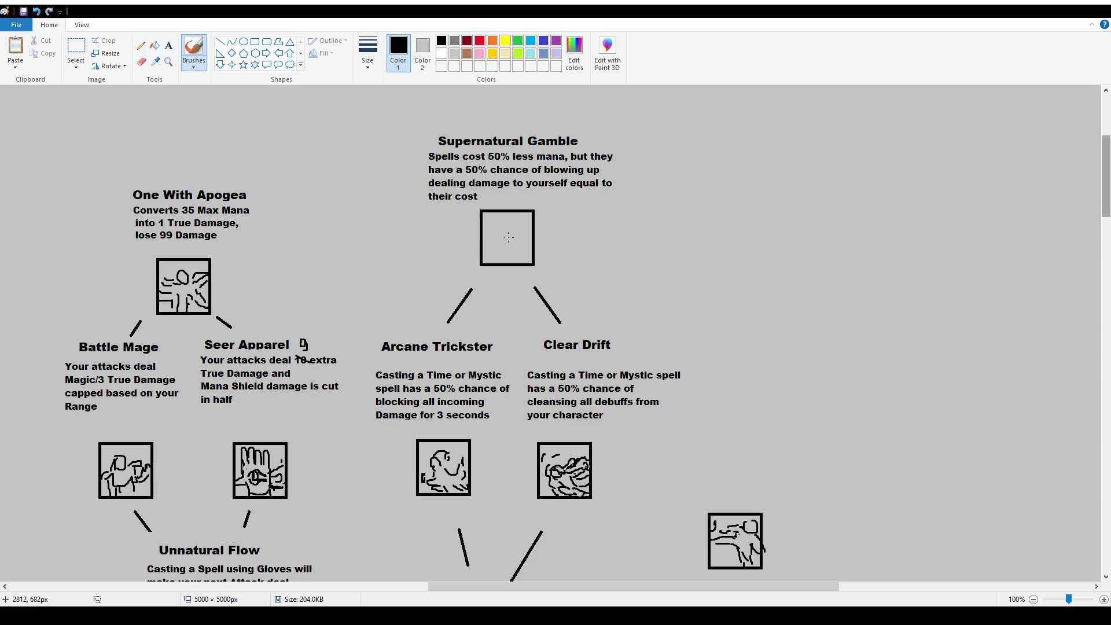
{"action": "mouse_move", "coordinate": [496, 236]}
{"action": "left_mouse_down"}
{"action": "mouse_move", "coordinate": [519, 249]}
{"action": "mouse_move", "coordinate": [505, 234]}
{"action": "mouse_move", "coordinate": [496, 252]}
{"action": "mouse_move", "coordinate": [510, 236]}
{"action": "left_mouse_up"}
{"action": "key", "text": "ctrl+z"}
{"action": "key", "text": "ctrl+z"}
{"action": "left_click_drag", "start_coordinate": [490, 254], "coordinate": [507, 256]}
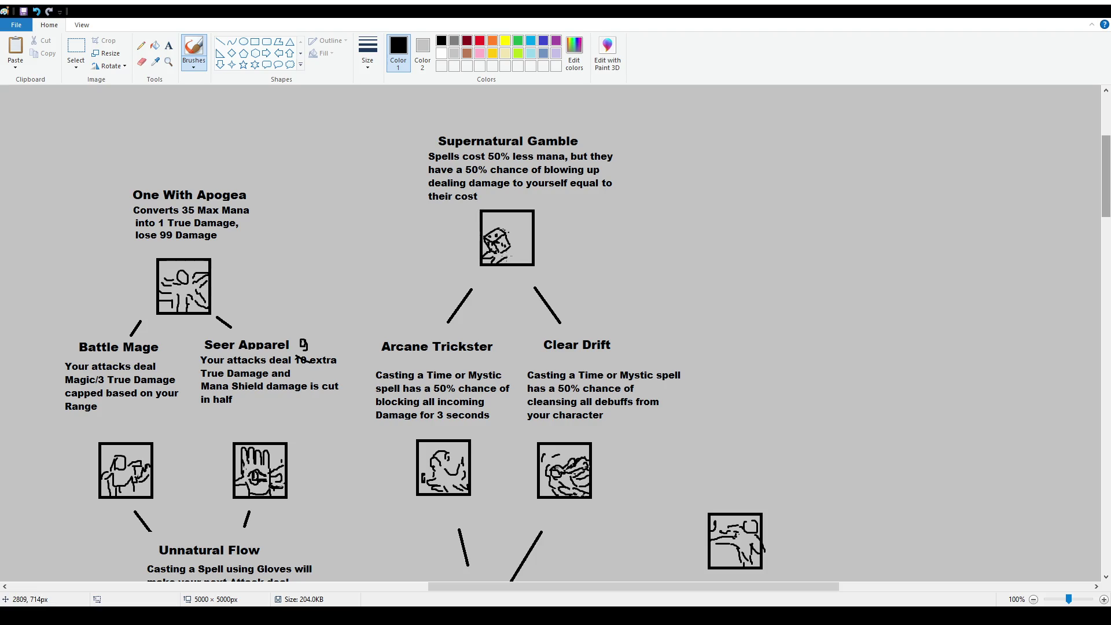
{"action": "left_click_drag", "start_coordinate": [496, 253], "coordinate": [486, 251]}
{"action": "mouse_move", "coordinate": [508, 254]}
{"action": "left_mouse_down"}
{"action": "mouse_move", "coordinate": [527, 239]}
{"action": "mouse_move", "coordinate": [510, 234]}
{"action": "mouse_move", "coordinate": [534, 219]}
{"action": "mouse_move", "coordinate": [528, 238]}
{"action": "mouse_move", "coordinate": [507, 224]}
{"action": "mouse_move", "coordinate": [509, 233]}
{"action": "left_mouse_up"}
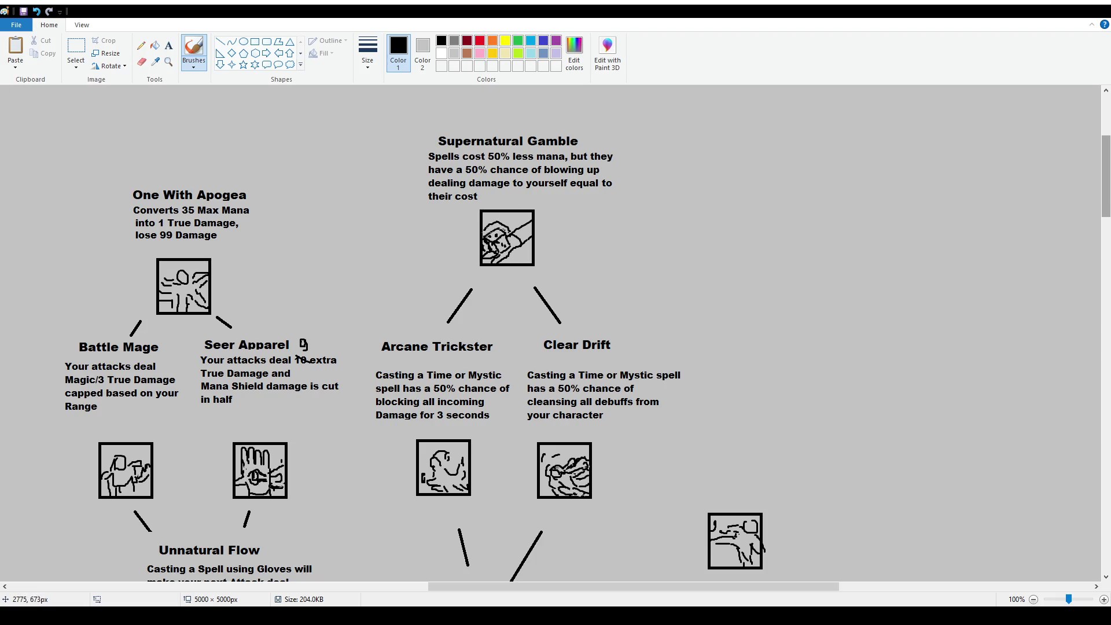
{"action": "scroll", "coordinate": [498, 233], "scroll_direction": "down", "scroll_amount": 2}
{"action": "scroll", "coordinate": [509, 237], "scroll_direction": "up", "scroll_amount": 2}
{"action": "mouse_move", "coordinate": [700, 586]}
{"action": "left_mouse_down"}
{"action": "mouse_move", "coordinate": [526, 579]}
{"action": "mouse_move", "coordinate": [577, 571]}
{"action": "mouse_move", "coordinate": [429, 553]}
{"action": "left_mouse_up"}
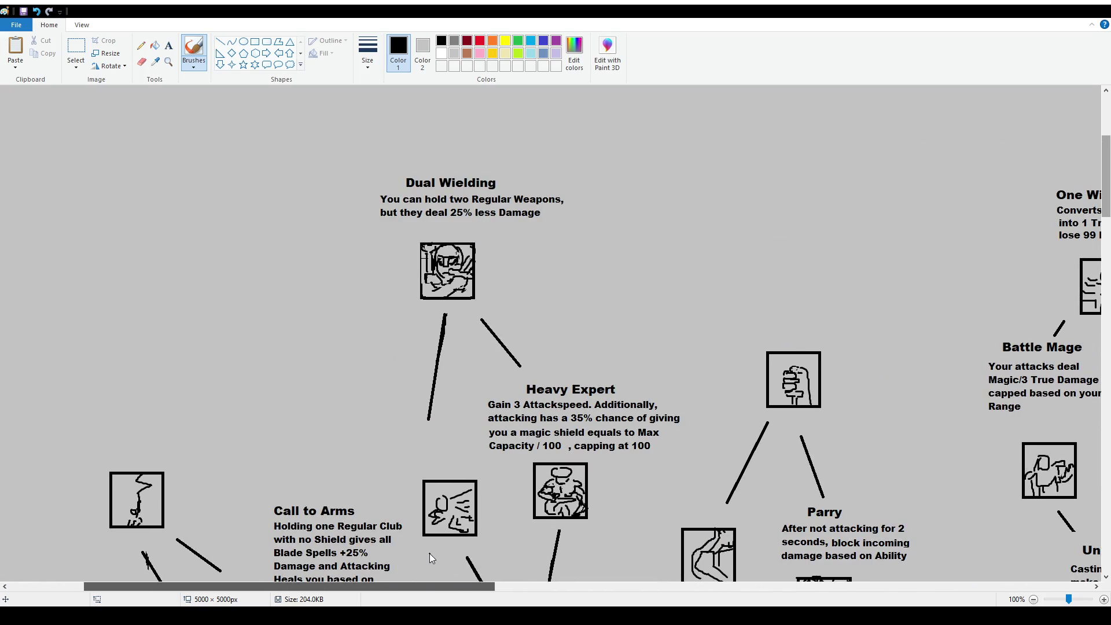
{"action": "left_click_drag", "start_coordinate": [429, 553], "coordinate": [753, 557]}
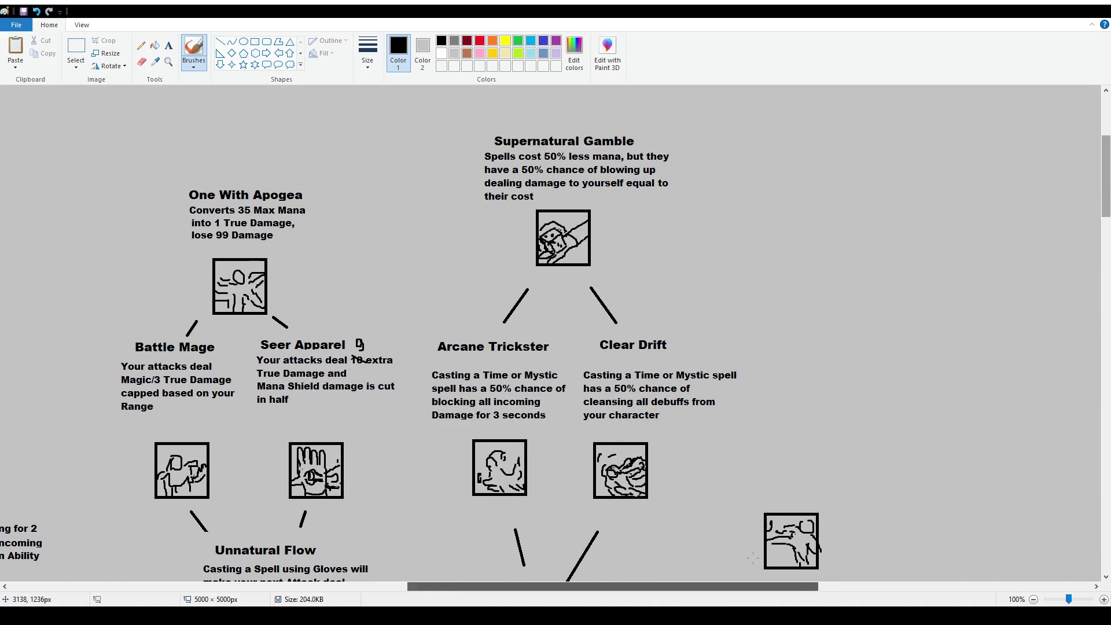
{"action": "scroll", "coordinate": [518, 327], "scroll_direction": "down", "scroll_amount": 1}
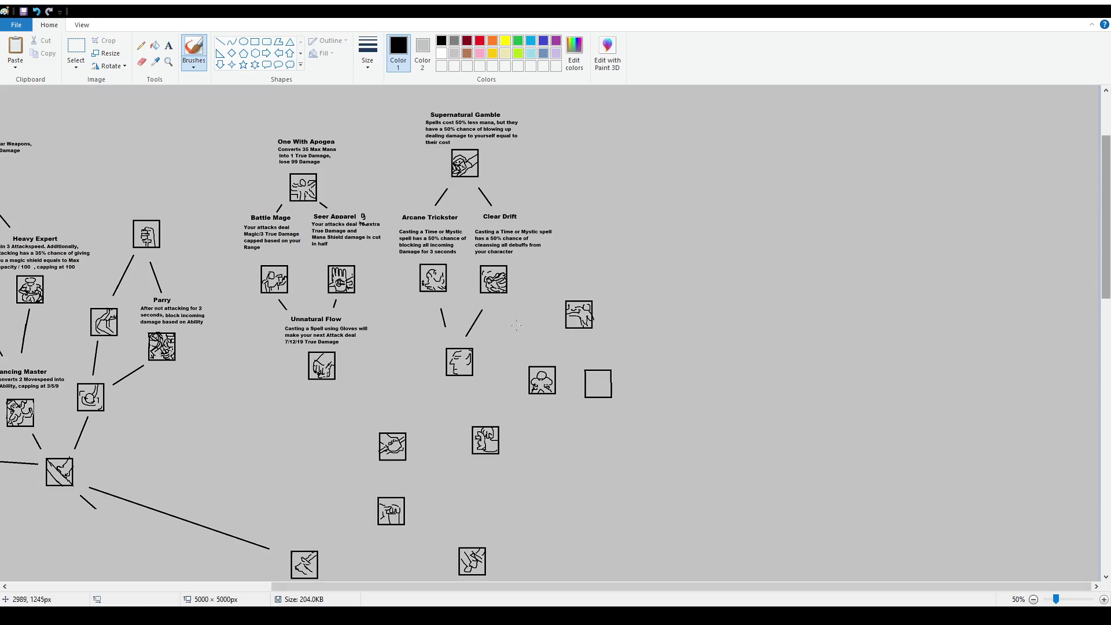
Save the skill tree and draw a freehand loop around Seer Apparel and its glove icon.
{"action": "key", "text": "ctrl+s"}
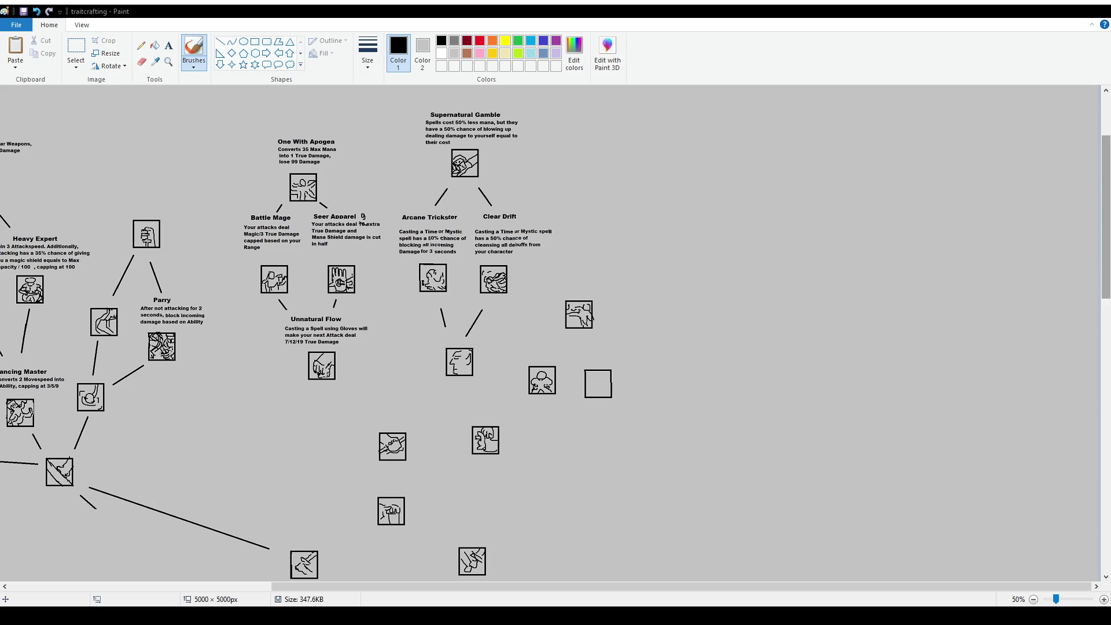
{"action": "scroll", "coordinate": [807, 490], "scroll_direction": "up", "scroll_amount": 3}
{"action": "scroll", "coordinate": [807, 490], "scroll_direction": "up", "scroll_amount": 1}
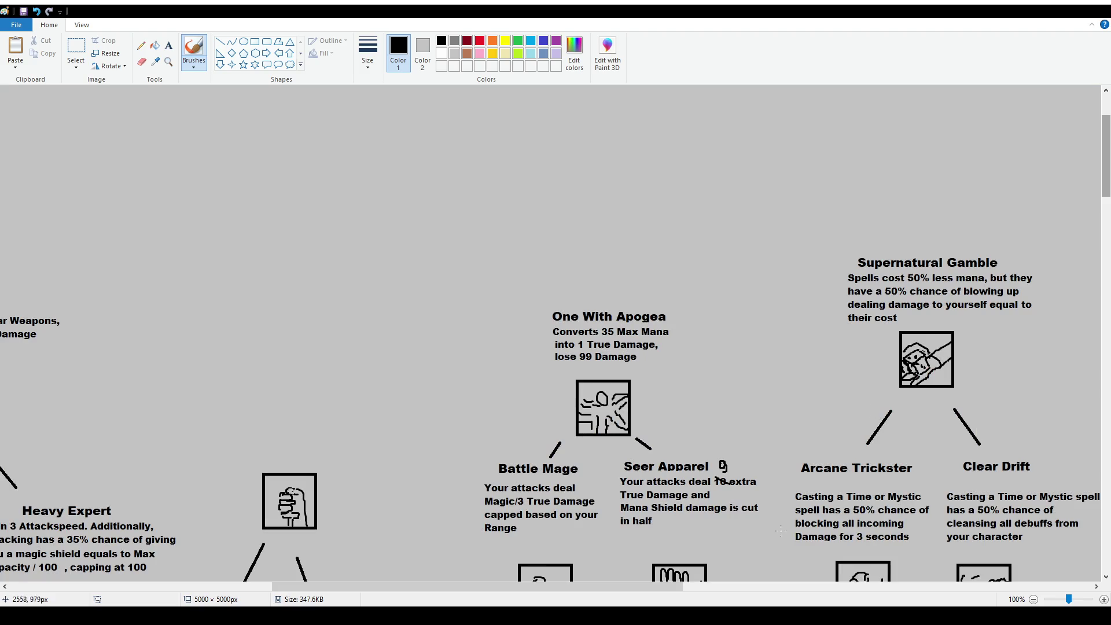
{"action": "scroll", "coordinate": [807, 491], "scroll_direction": "right", "scroll_amount": 5}
{"action": "scroll", "coordinate": [584, 291], "scroll_direction": "down", "scroll_amount": 3}
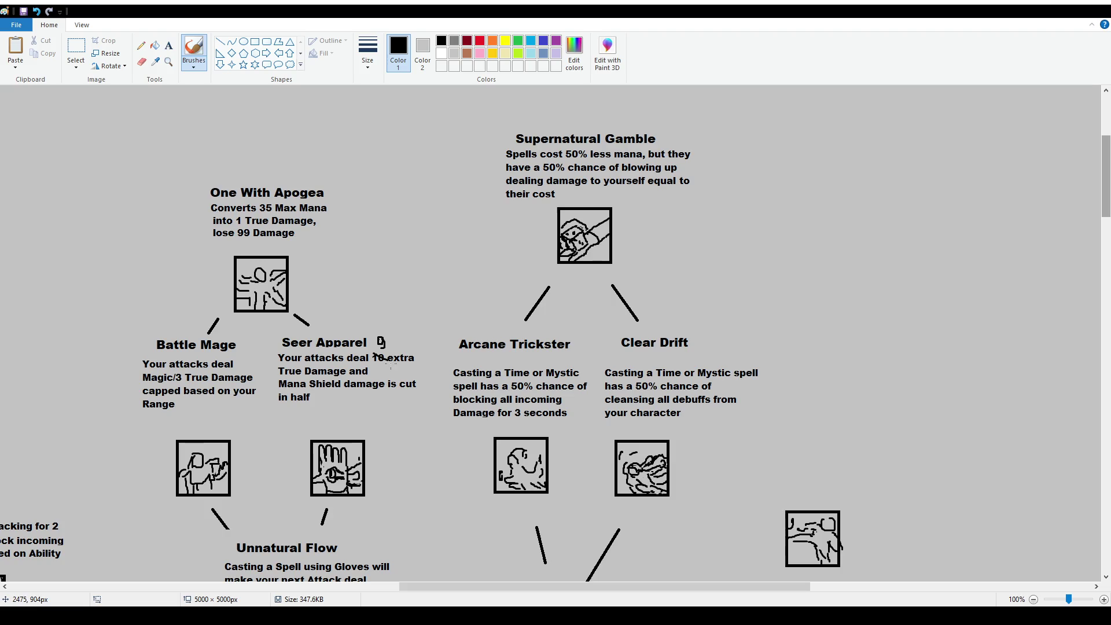
{"action": "scroll", "coordinate": [379, 391], "scroll_direction": "down", "scroll_amount": 3}
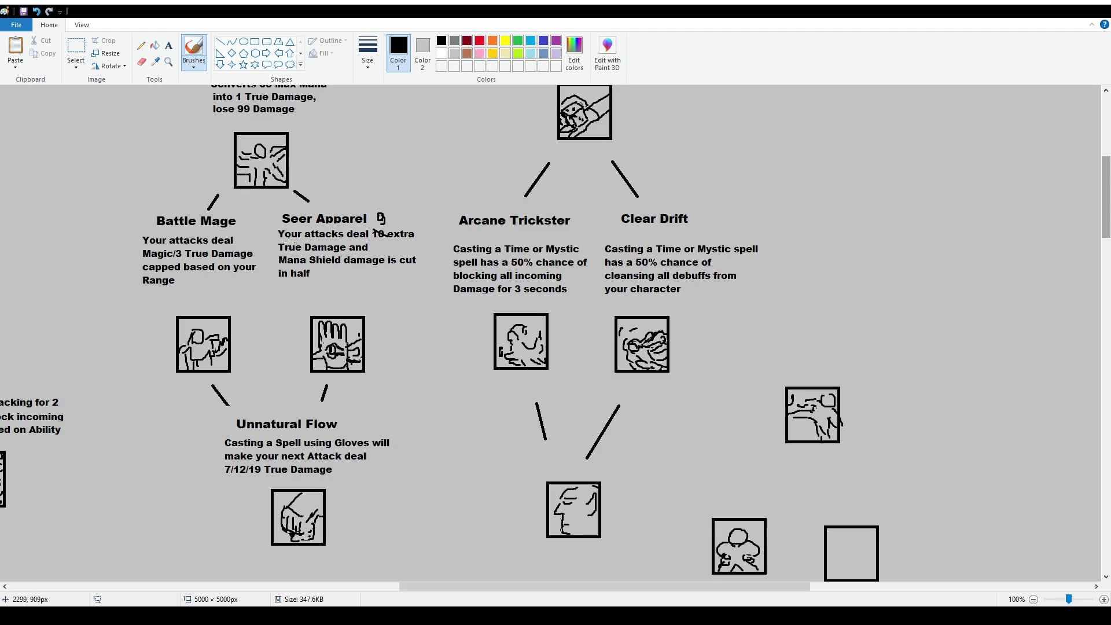
{"action": "left_click_drag", "start_coordinate": [281, 212], "coordinate": [278, 204]}
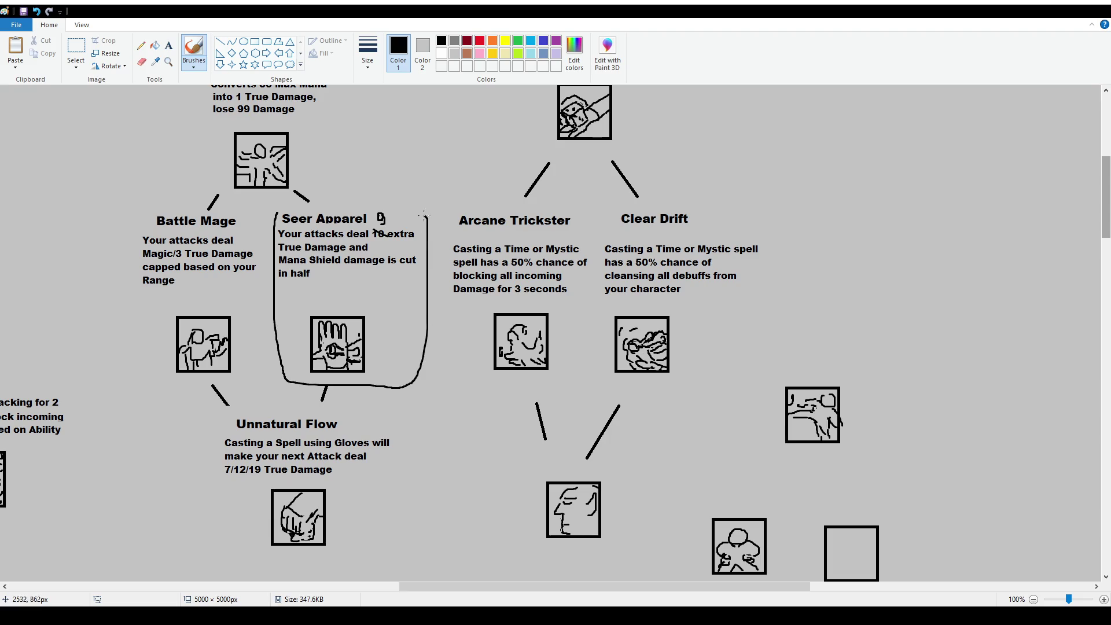
Draw and undo trial loops around Seer Apparel and curves toward Clear Drift and the top icon.
{"action": "left_click_drag", "start_coordinate": [276, 256], "coordinate": [436, 268]}
{"action": "key", "text": "ctrl+z"}
{"action": "key", "text": "ctrl+z"}
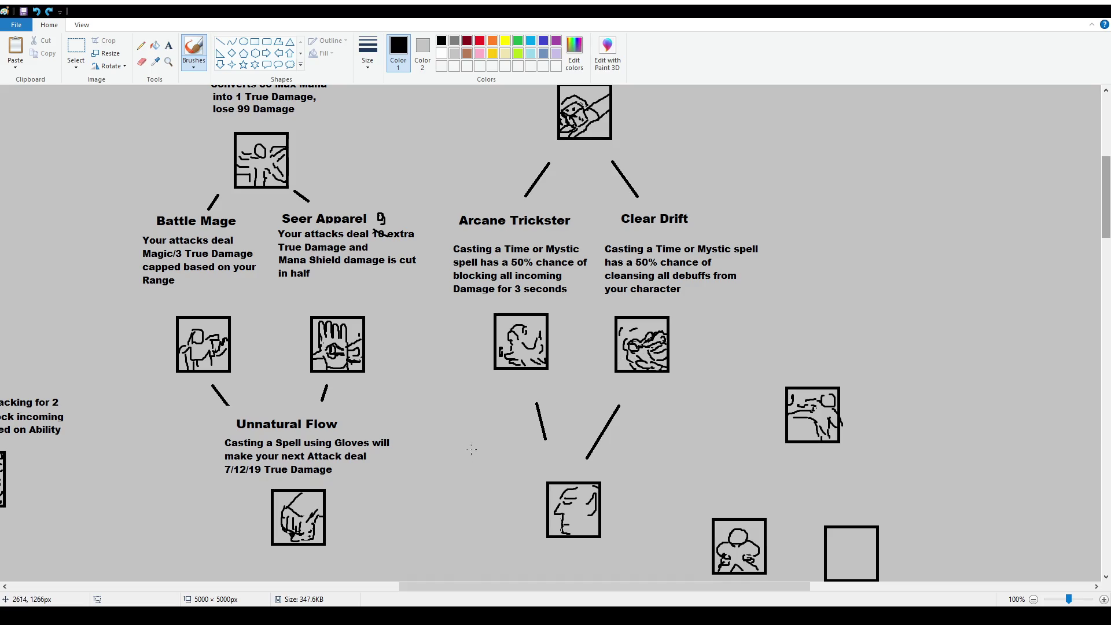
{"action": "left_click_drag", "start_coordinate": [625, 489], "coordinate": [672, 338]}
{"action": "key", "text": "ctrl+z"}
{"action": "left_click_drag", "start_coordinate": [534, 470], "coordinate": [547, 139]}
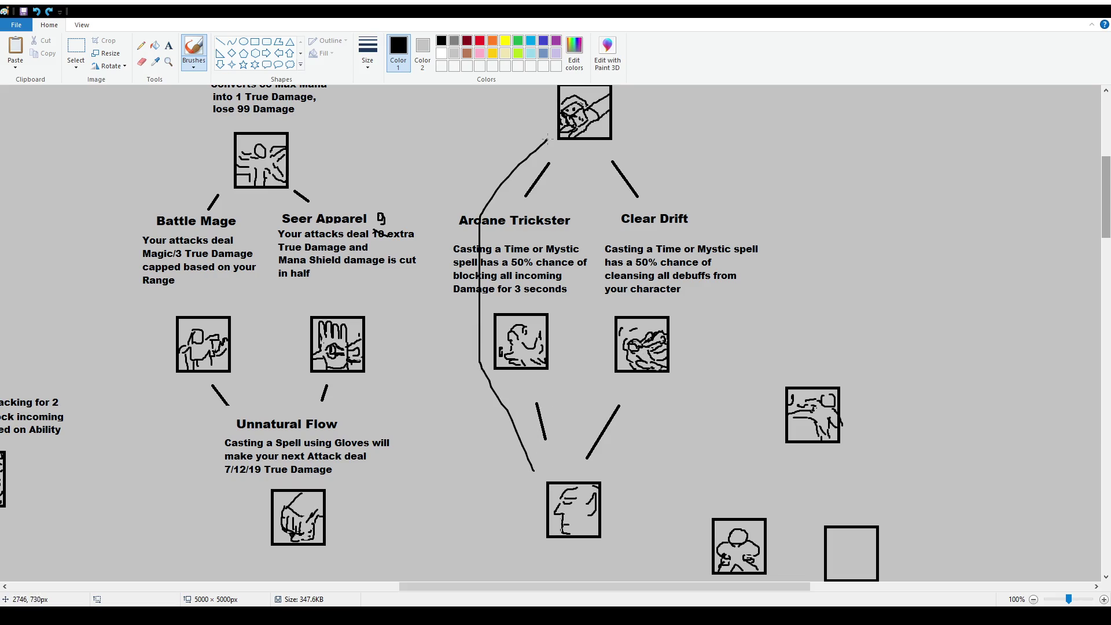
{"action": "key", "text": "ctrl+z"}
Scroll right and draw an arc from the crouching-figure box over to the empty square.
{"action": "scroll", "coordinate": [540, 225], "scroll_direction": "up", "scroll_amount": 2}
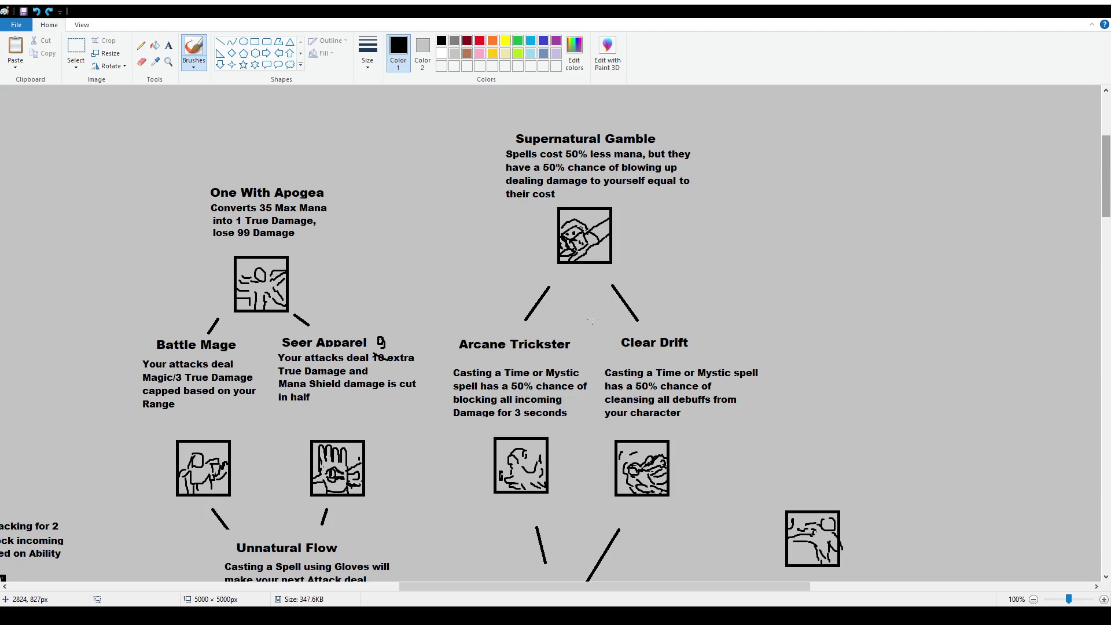
{"action": "scroll", "coordinate": [609, 294], "scroll_direction": "down", "scroll_amount": 2}
{"action": "scroll", "coordinate": [573, 301], "scroll_direction": "down", "scroll_amount": 2}
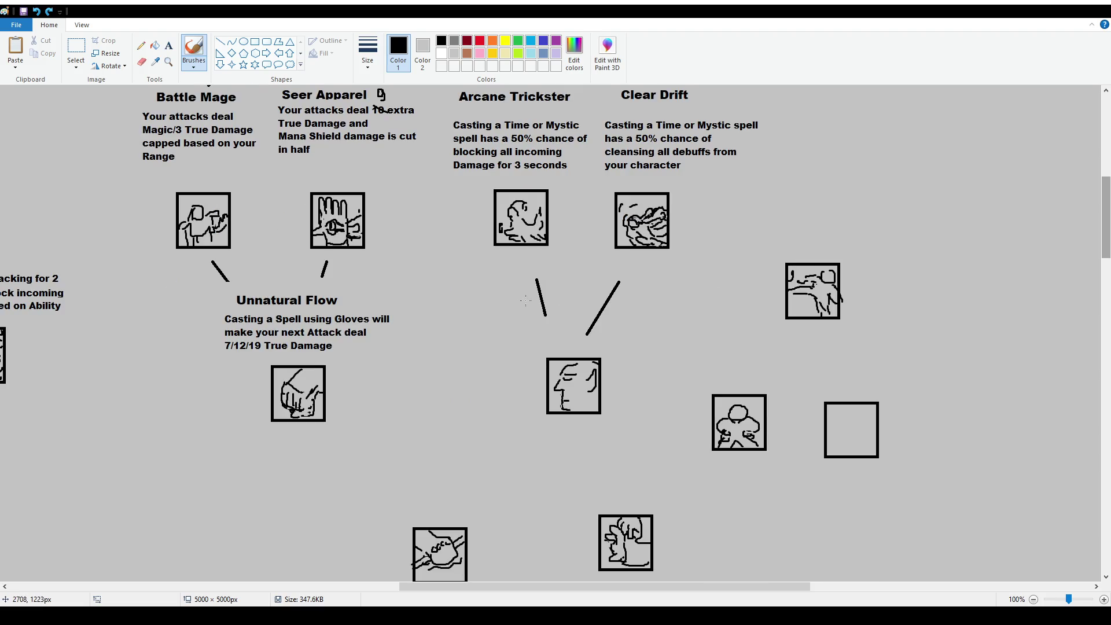
{"action": "scroll", "coordinate": [525, 301], "scroll_direction": "down", "scroll_amount": 1}
{"action": "scroll", "coordinate": [526, 300], "scroll_direction": "down", "scroll_amount": 1}
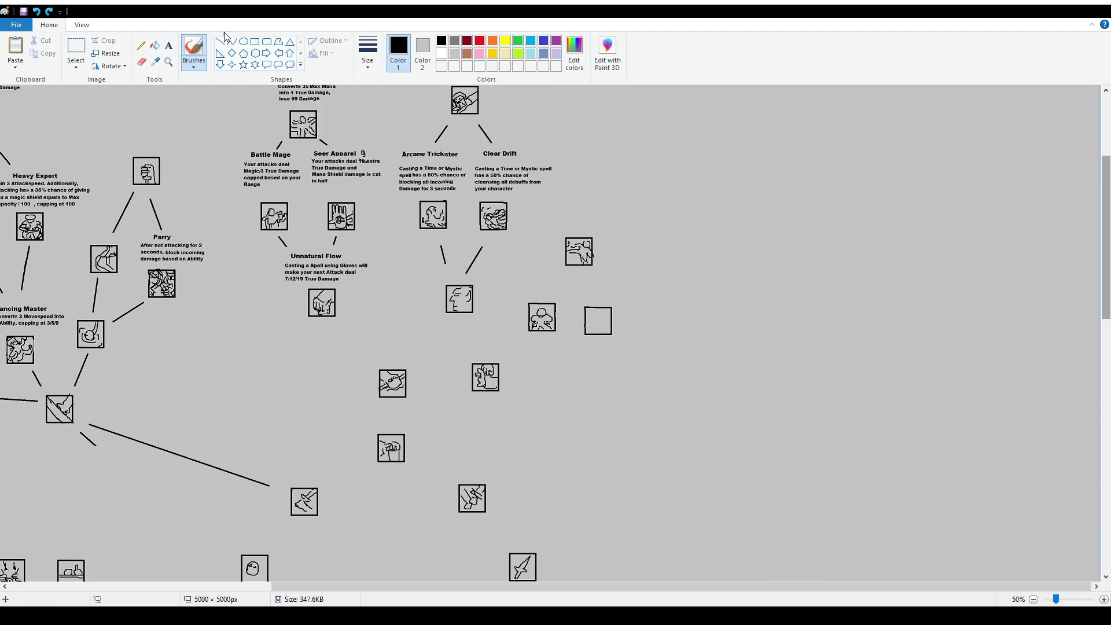
{"action": "left_click", "coordinate": [76, 49]}
{"action": "scroll", "coordinate": [619, 591], "scroll_direction": "up", "scroll_amount": 1}
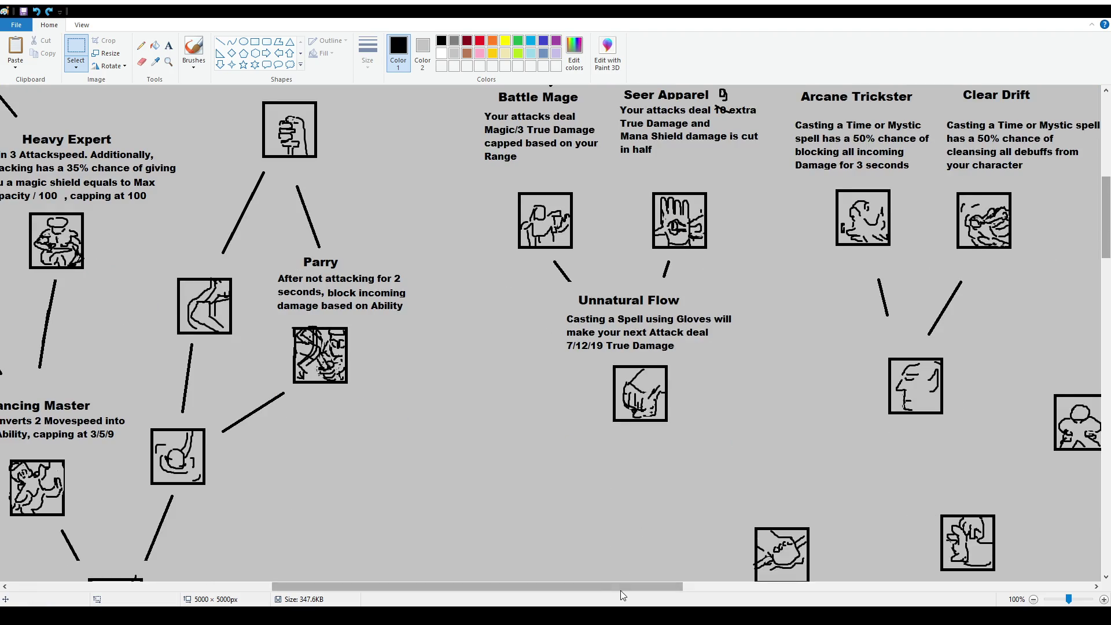
{"action": "left_click_drag", "start_coordinate": [620, 591], "coordinate": [812, 591]}
{"action": "scroll", "coordinate": [625, 405], "scroll_direction": "down", "scroll_amount": 2}
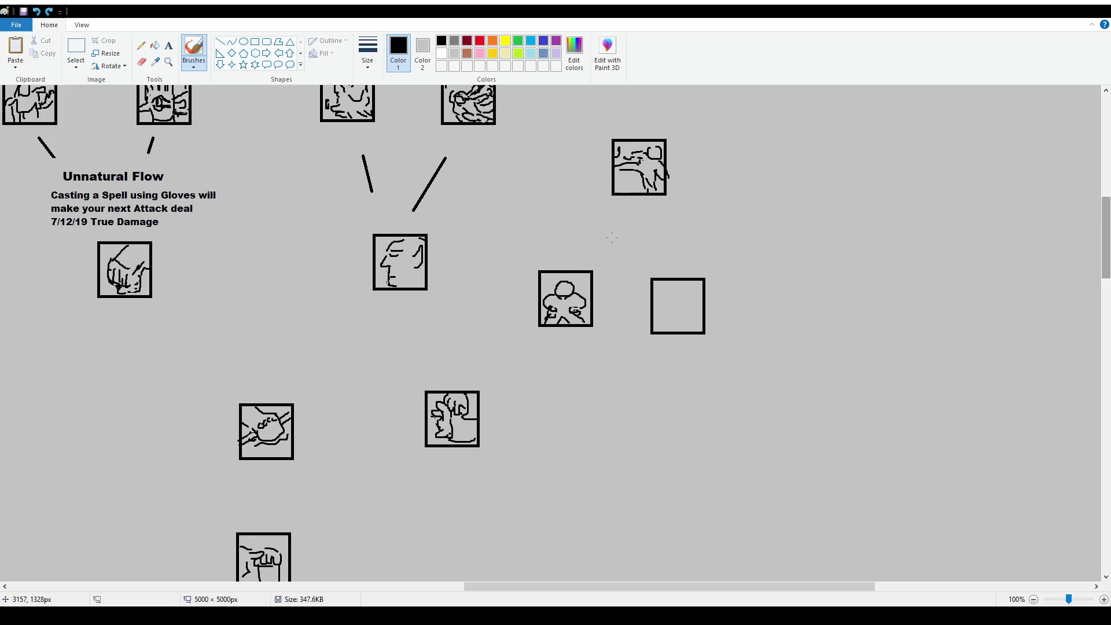
{"action": "left_click_drag", "start_coordinate": [581, 255], "coordinate": [669, 257]}
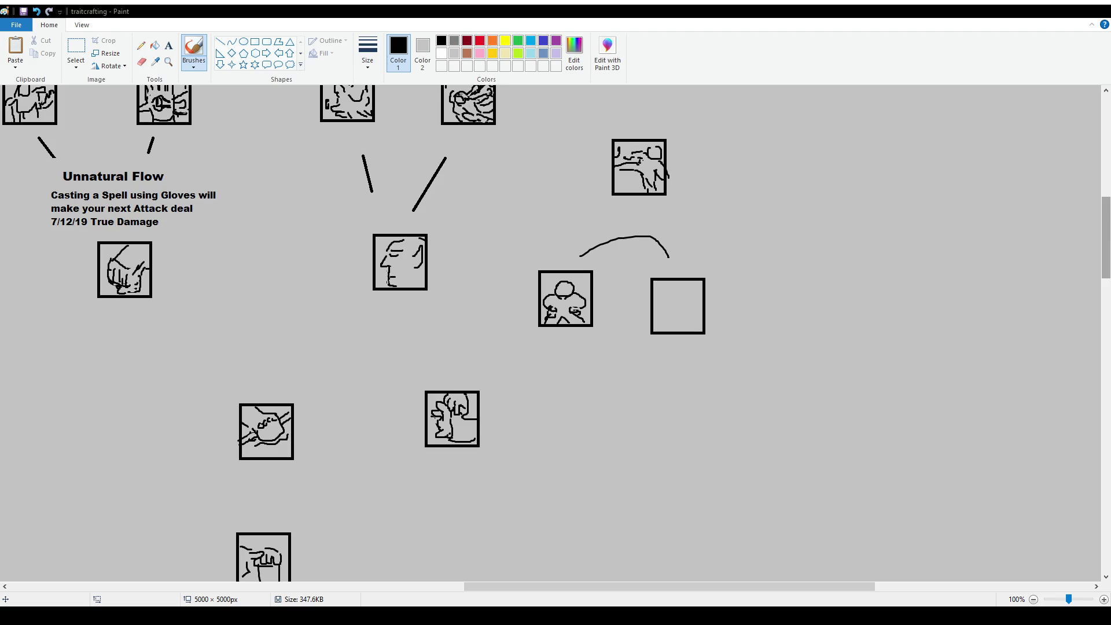
Undo the arc and shift the crouching-figure icon box slightly left.
{"action": "key", "text": "ctrl+z"}
{"action": "left_click", "coordinate": [76, 47]}
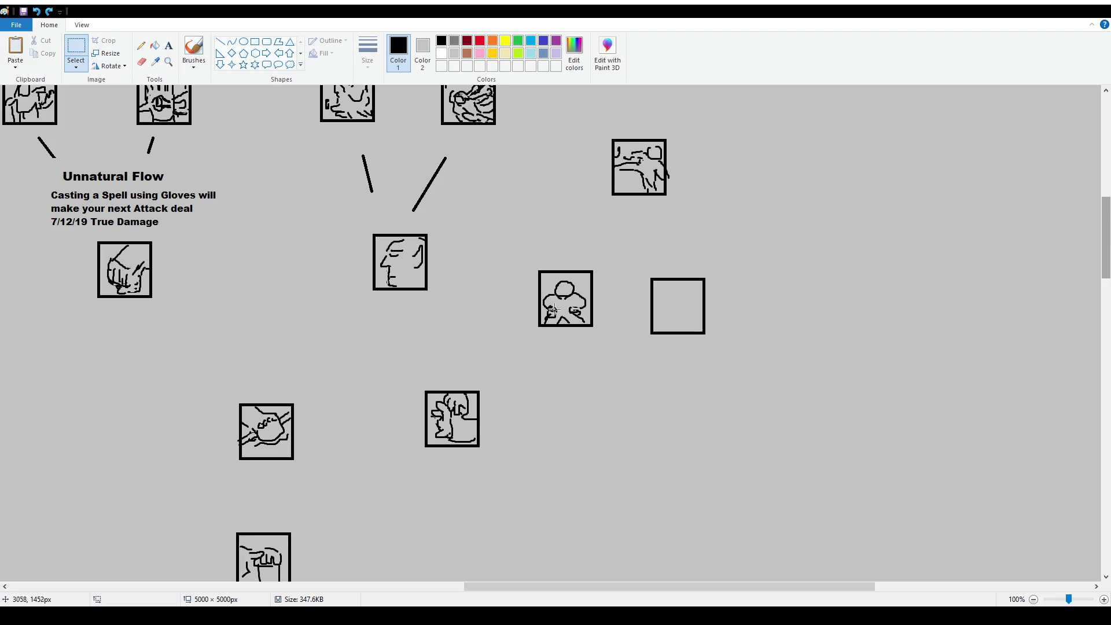
{"action": "mouse_move", "coordinate": [520, 263]}
{"action": "left_mouse_down"}
{"action": "mouse_move", "coordinate": [611, 332]}
{"action": "mouse_move", "coordinate": [572, 321]}
{"action": "left_mouse_up"}
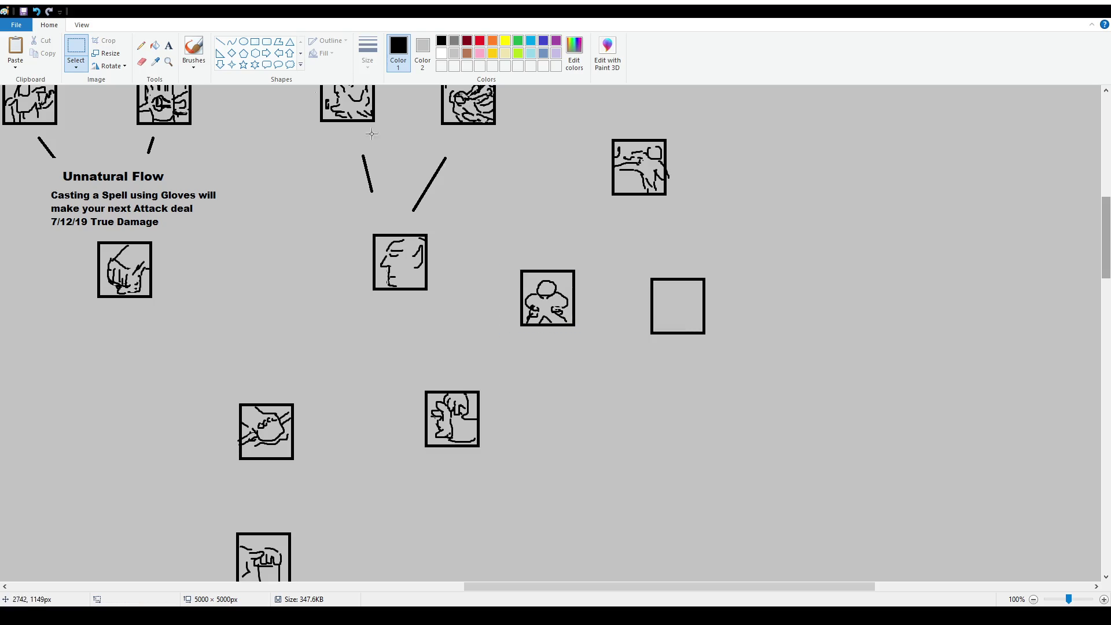
{"action": "left_click", "coordinate": [194, 50]}
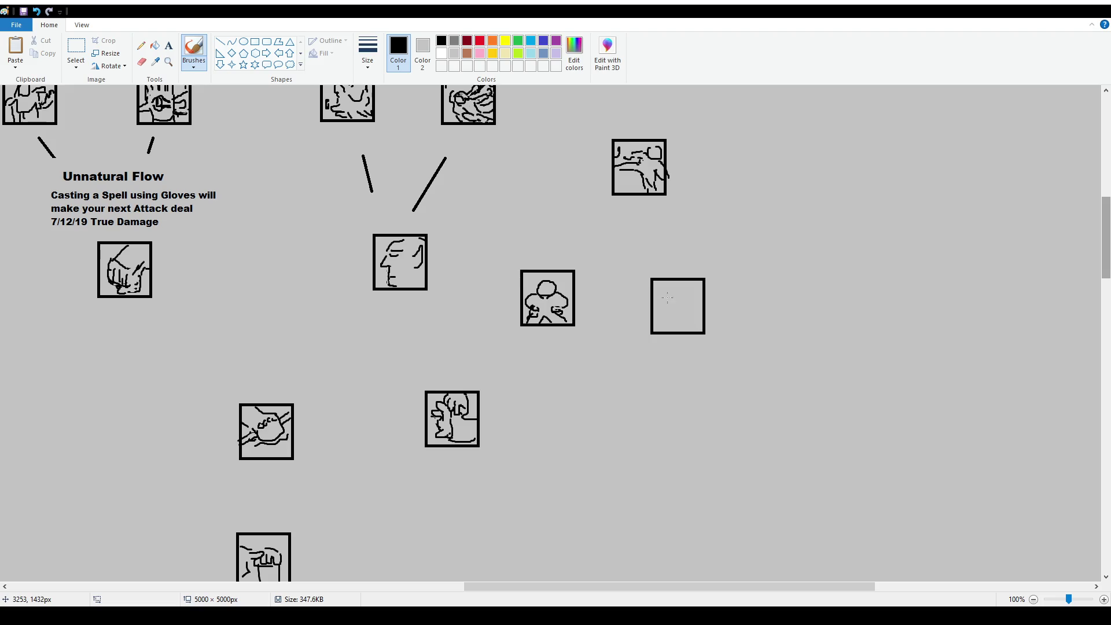
Sketch a small figure with head, hands and legs in the empty square beside the crouching-figure box.
{"action": "left_click_drag", "start_coordinate": [668, 295], "coordinate": [682, 321]}
{"action": "mouse_move", "coordinate": [695, 306]}
{"action": "left_mouse_down"}
{"action": "mouse_move", "coordinate": [698, 315]}
{"action": "mouse_move", "coordinate": [689, 303]}
{"action": "left_mouse_up"}
{"action": "mouse_move", "coordinate": [661, 287]}
{"action": "left_mouse_down"}
{"action": "mouse_move", "coordinate": [655, 294]}
{"action": "mouse_move", "coordinate": [688, 292]}
{"action": "left_mouse_up"}
{"action": "mouse_move", "coordinate": [681, 326]}
{"action": "left_mouse_down"}
{"action": "mouse_move", "coordinate": [675, 333]}
{"action": "mouse_move", "coordinate": [698, 334]}
{"action": "left_mouse_up"}
{"action": "left_click_drag", "start_coordinate": [673, 308], "coordinate": [685, 312]}
{"action": "left_click_drag", "start_coordinate": [668, 289], "coordinate": [668, 292]}
{"action": "left_click", "coordinate": [169, 45]}
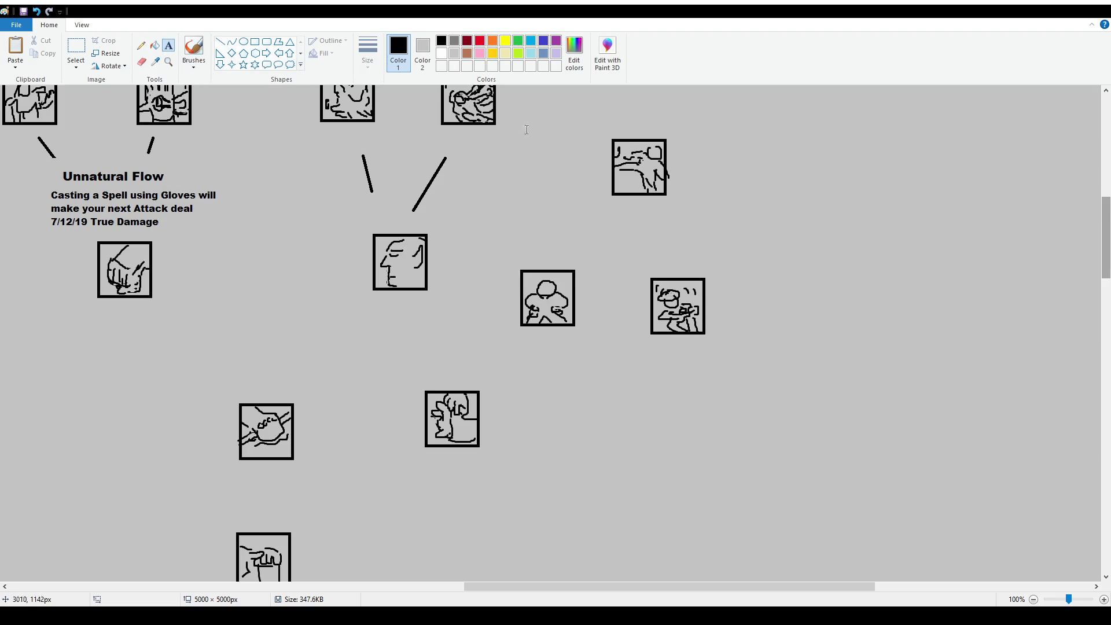
Raise the upper-right icon box and add a size 16 'Drunk Stance' title above the figure.
{"action": "left_click", "coordinate": [76, 51]}
{"action": "mouse_move", "coordinate": [602, 124]}
{"action": "left_mouse_down"}
{"action": "mouse_move", "coordinate": [717, 215]}
{"action": "mouse_move", "coordinate": [673, 180]}
{"action": "mouse_move", "coordinate": [669, 125]}
{"action": "left_mouse_up"}
{"action": "left_click", "coordinate": [168, 45]}
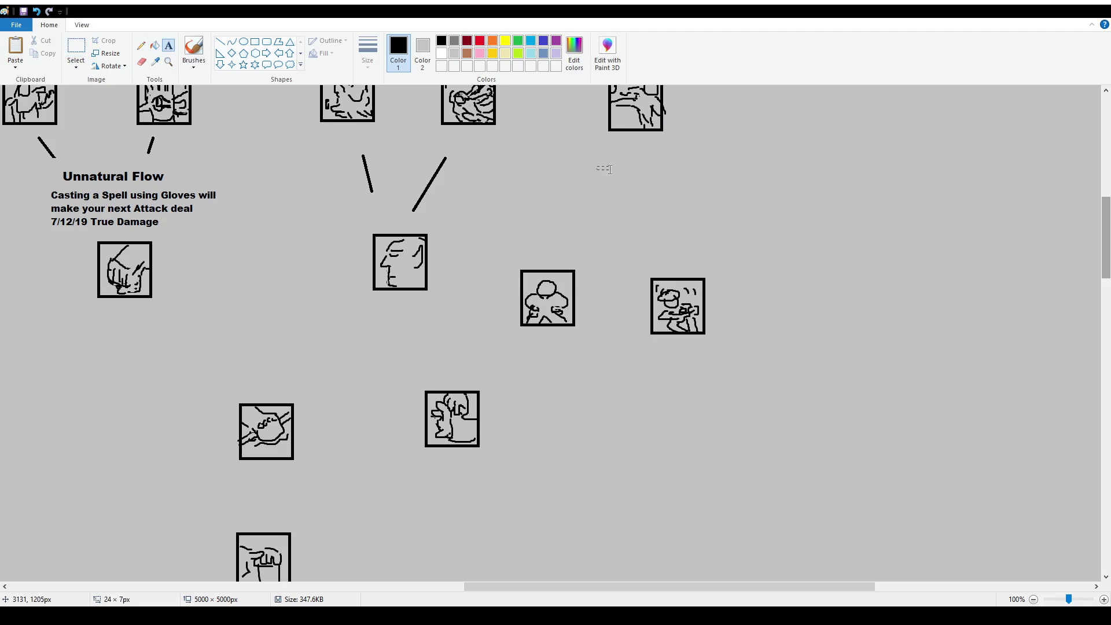
{"action": "left_click", "coordinate": [596, 166]}
{"action": "type", "text": "16"}
{"action": "left_click", "coordinate": [653, 201]}
{"action": "type", "text": "Drunk Stance"}
{"action": "left_click_drag", "start_coordinate": [745, 166], "coordinate": [779, 191]}
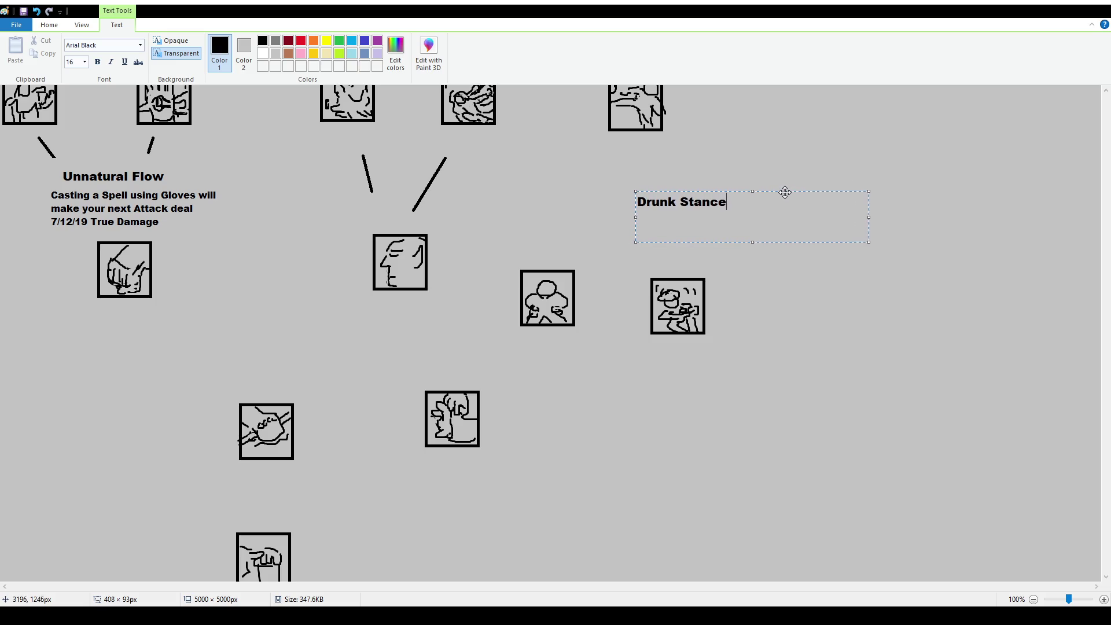
Paste the Drunk Stance description at size 12 beneath its title.
{"action": "left_click", "coordinate": [75, 61]}
{"action": "type", "text": "12"}
{"action": "key", "text": "Return"}
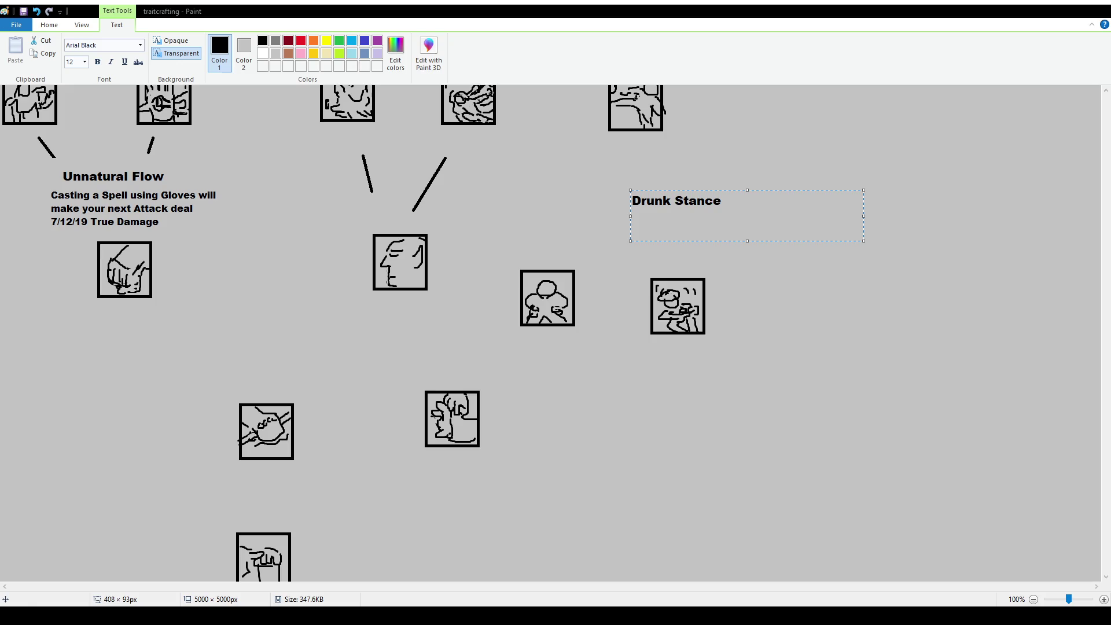
{"action": "type", "text": "Attacking using both your hands gives you multiple stat boosts"}
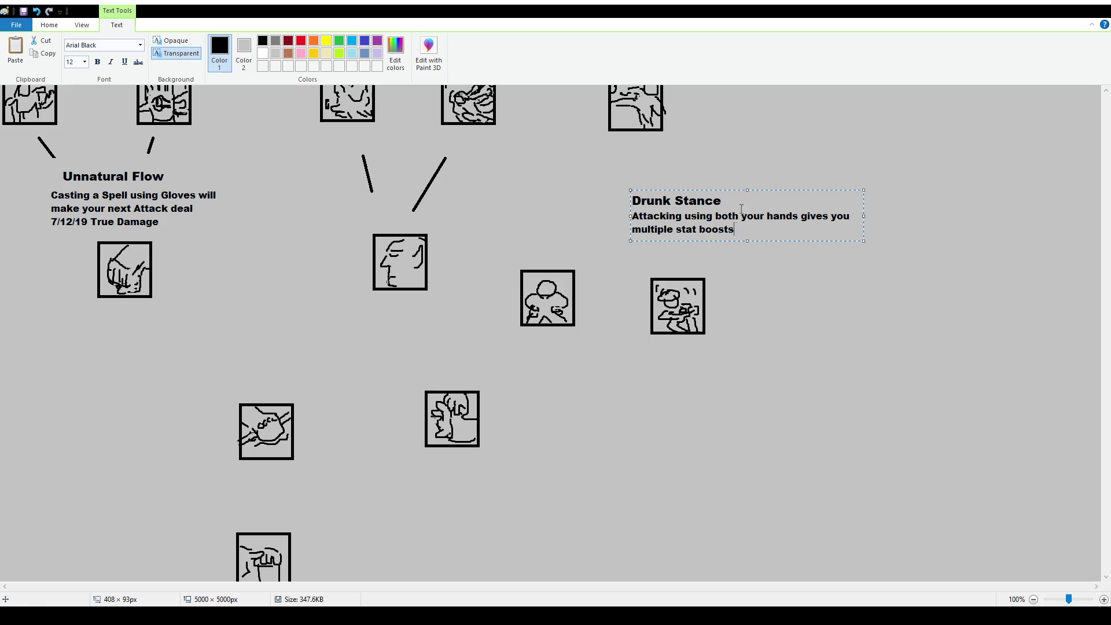
{"action": "left_click_drag", "start_coordinate": [756, 191], "coordinate": [756, 200]}
{"action": "left_click", "coordinate": [705, 252]}
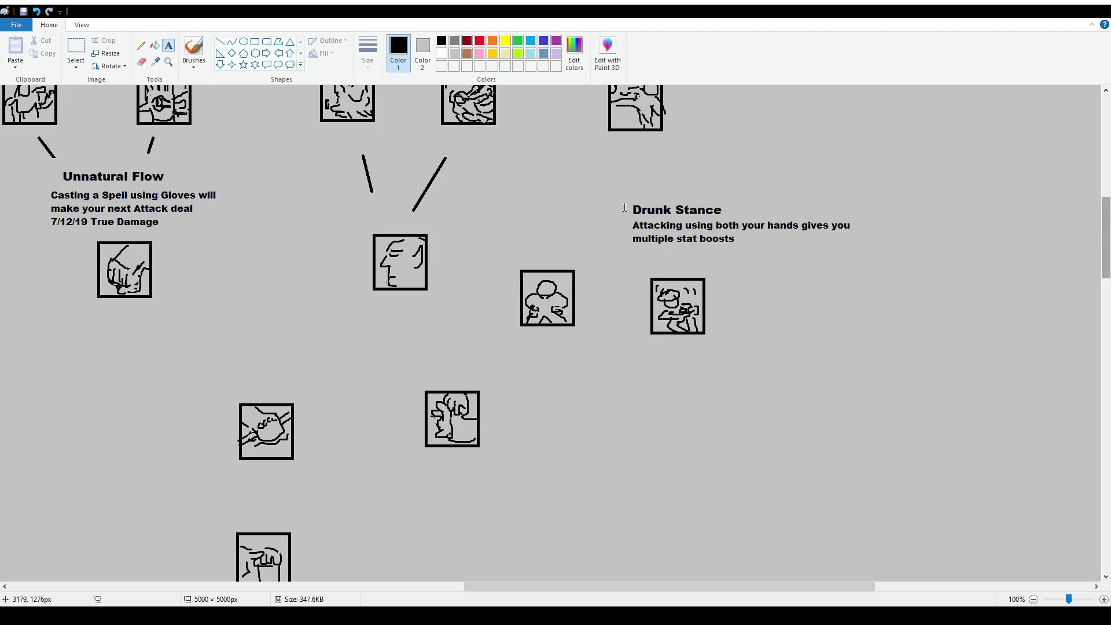
Re-paste the Drunk Stance description into a narrower text box below its title.
{"action": "key", "text": "ctrl+z"}
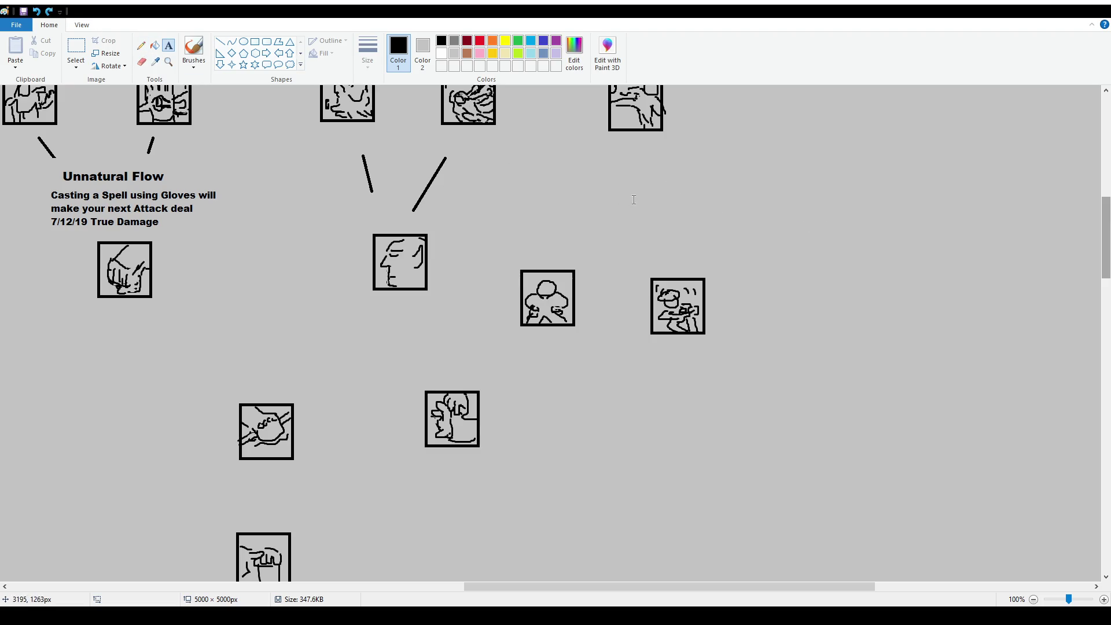
{"action": "key", "text": "ctrl+y"}
{"action": "left_click", "coordinate": [76, 47]}
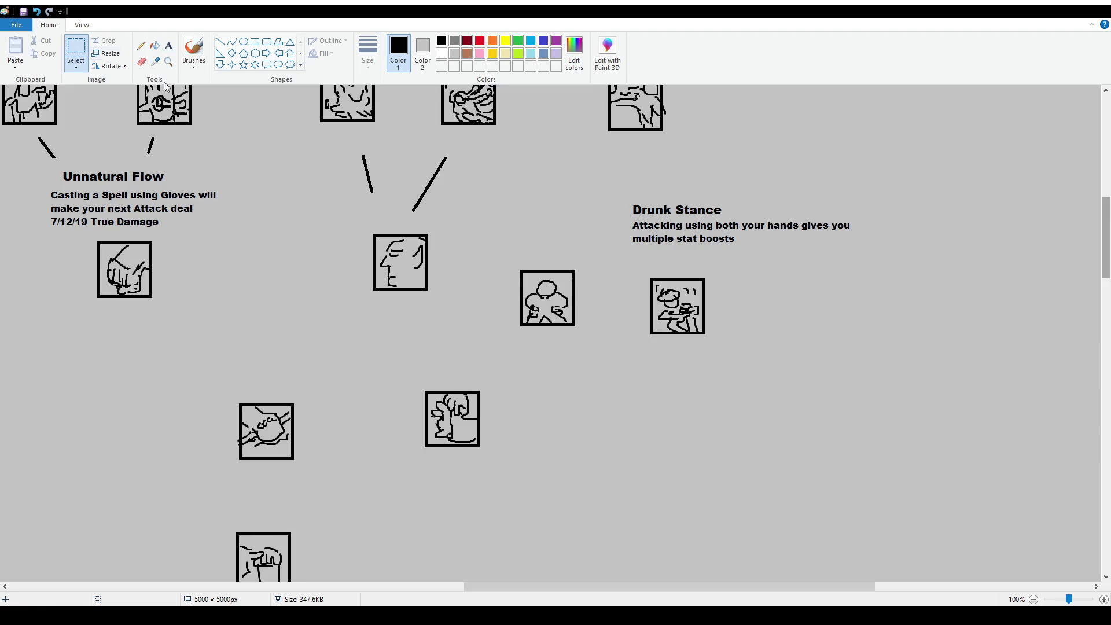
{"action": "left_click_drag", "start_coordinate": [630, 219], "coordinate": [883, 255]}
{"action": "key", "text": "Delete"}
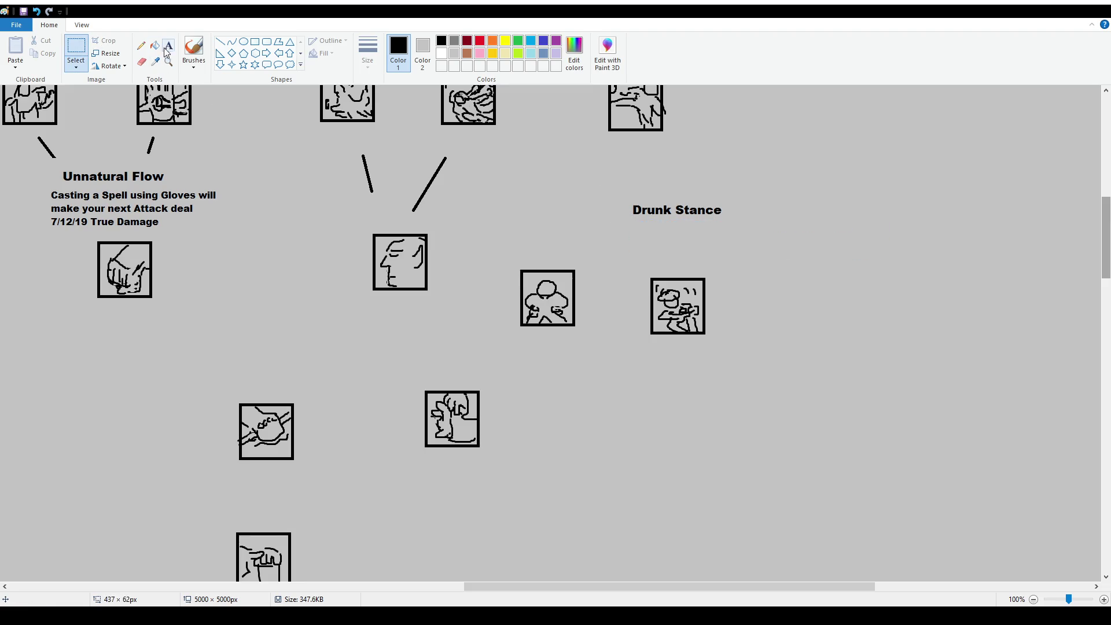
{"action": "left_click", "coordinate": [167, 53]}
{"action": "left_click_drag", "start_coordinate": [627, 220], "coordinate": [753, 263]}
{"action": "type", "text": "Attacking using both your hands gives you multiple stat boosts"}
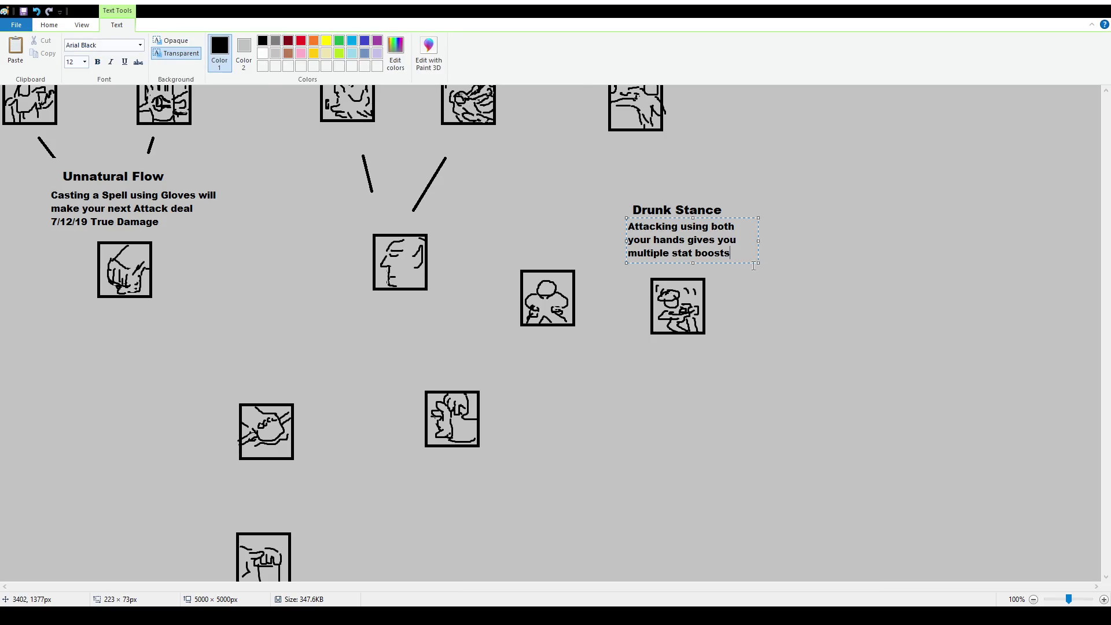
{"action": "left_click", "coordinate": [808, 258]}
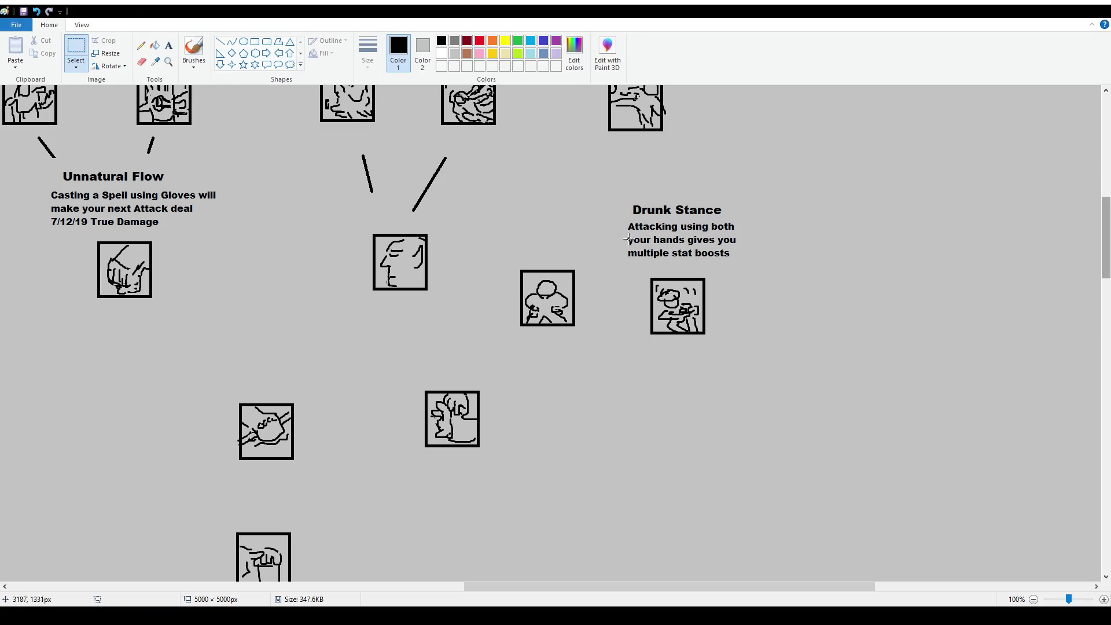
Add a size 16 'Power Stance' title above the cloud-figure icon.
{"action": "left_click", "coordinate": [169, 45]}
{"action": "left_click_drag", "start_coordinate": [492, 197], "coordinate": [597, 229]}
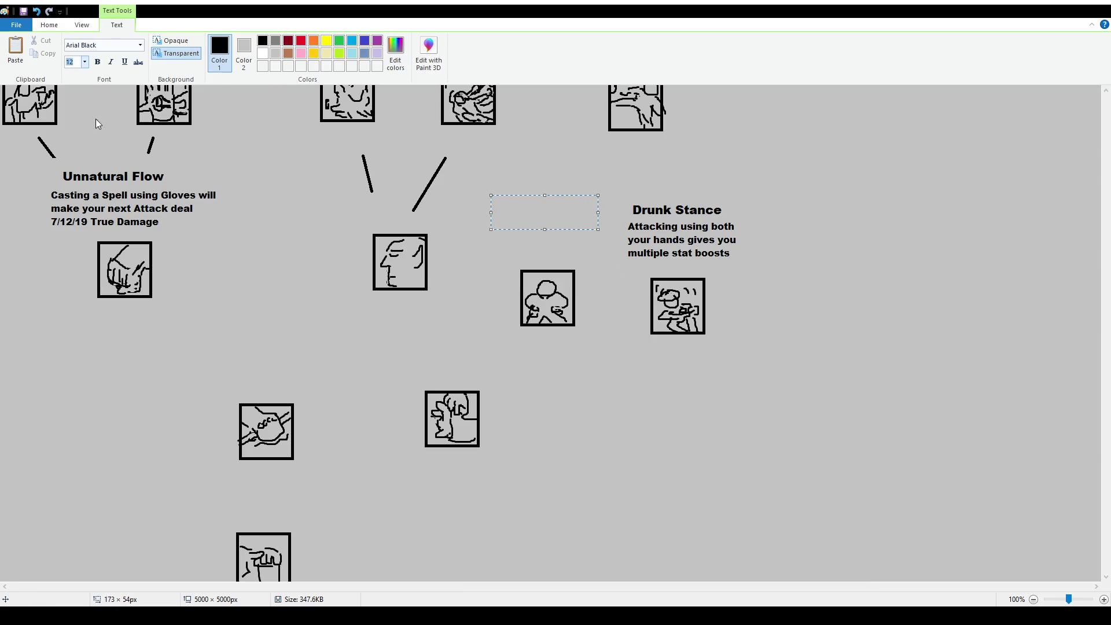
{"action": "type", "text": "16"}
{"action": "left_click", "coordinate": [515, 206]}
{"action": "type", "text": "Power Stance"}
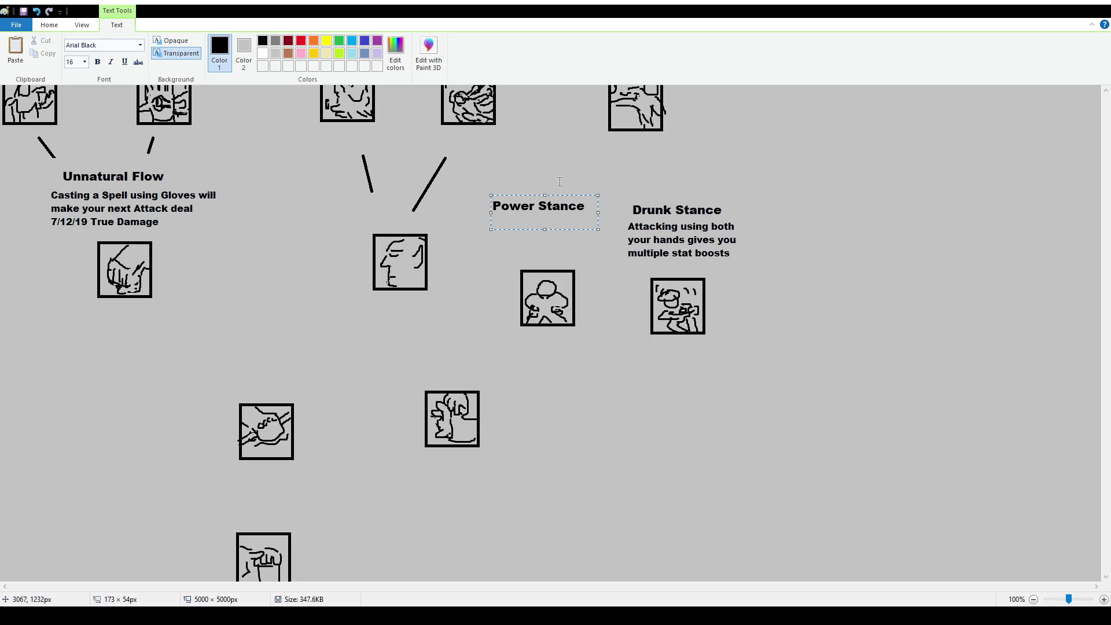
{"action": "left_click", "coordinate": [565, 192]}
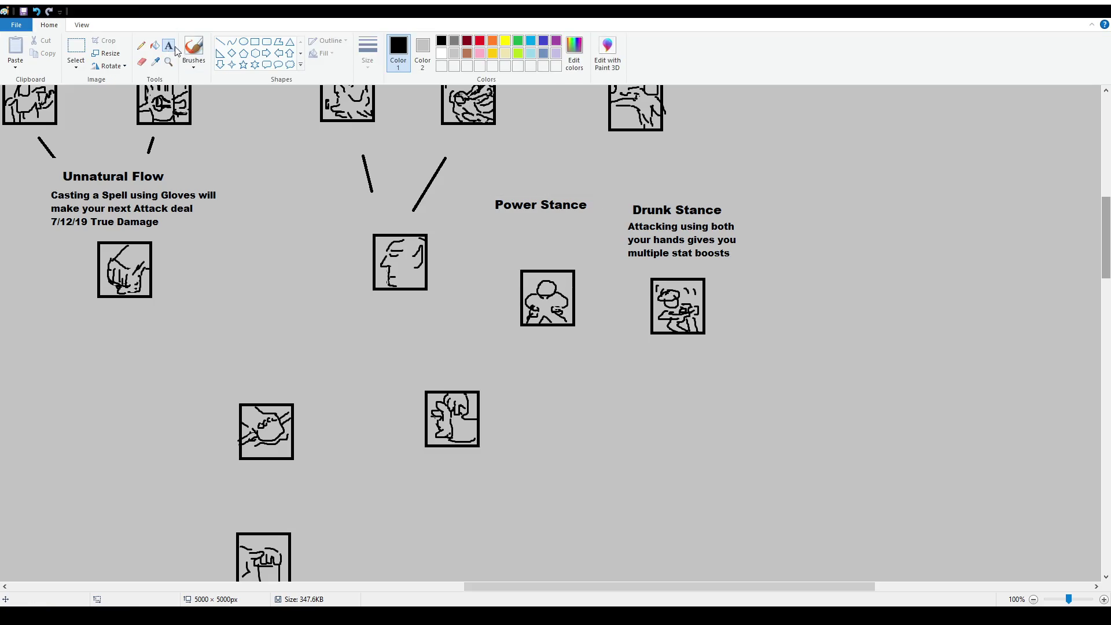
Copy the Drunk Stance description and place the copy under Power Stance.
{"action": "left_click", "coordinate": [66, 51]}
{"action": "left_click_drag", "start_coordinate": [623, 221], "coordinate": [747, 260]}
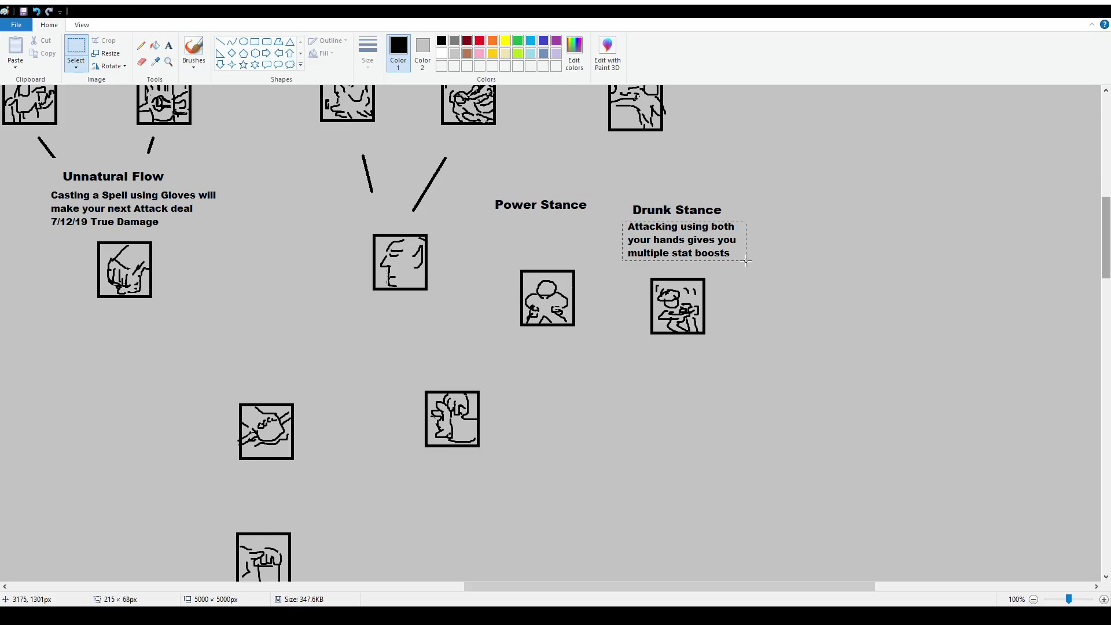
{"action": "key", "text": "ctrl+c"}
{"action": "key", "text": "ctrl+v"}
{"action": "left_click_drag", "start_coordinate": [105, 93], "coordinate": [590, 226]}
{"action": "left_click", "coordinate": [610, 190]}
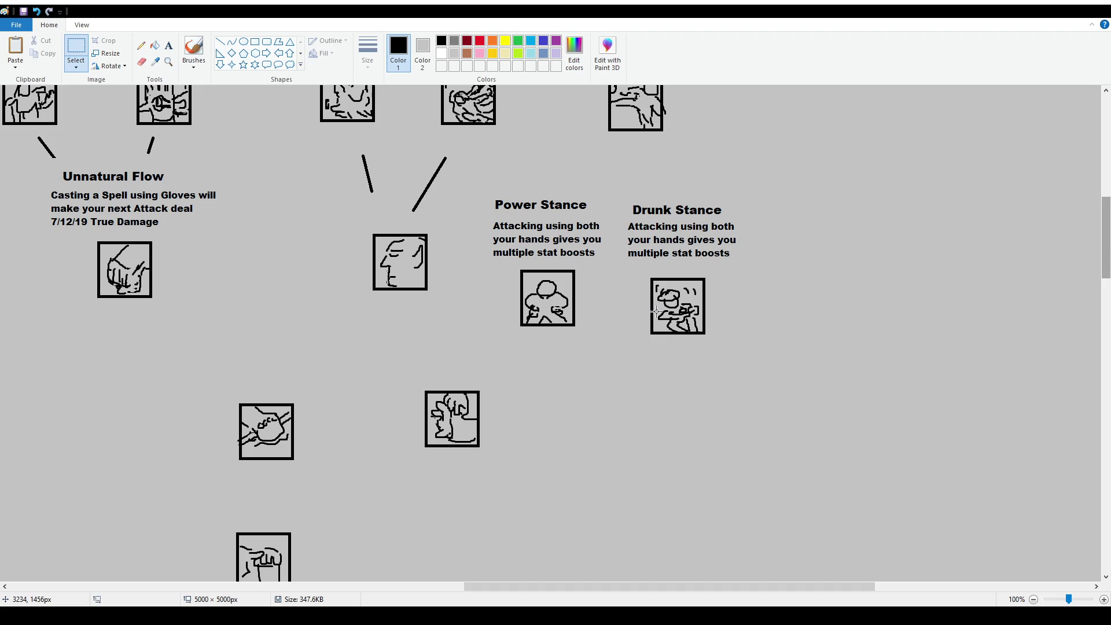
{"action": "scroll", "coordinate": [655, 311], "scroll_direction": "up", "scroll_amount": 3}
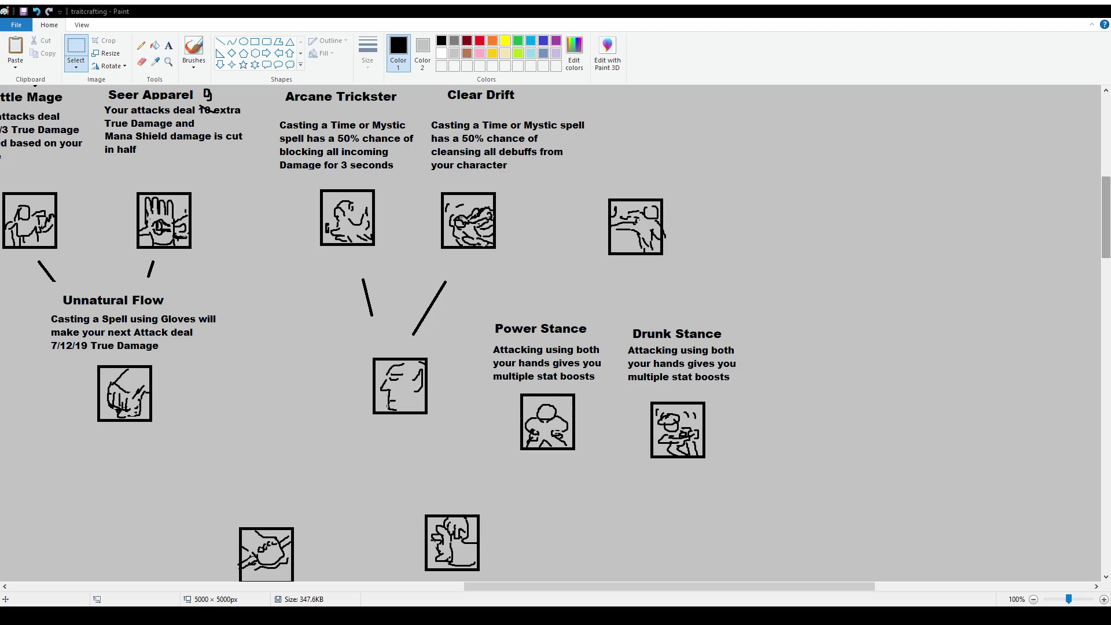
Move the Drunk Stance and Power Stance blocks further right, apart from each other.
{"action": "mouse_move", "coordinate": [618, 313]}
{"action": "left_mouse_down"}
{"action": "mouse_move", "coordinate": [710, 414]}
{"action": "mouse_move", "coordinate": [711, 473]}
{"action": "left_mouse_up"}
{"action": "left_click_drag", "start_coordinate": [677, 416], "coordinate": [744, 405]}
{"action": "mouse_move", "coordinate": [469, 312]}
{"action": "left_mouse_down"}
{"action": "mouse_move", "coordinate": [627, 472]}
{"action": "mouse_move", "coordinate": [641, 436]}
{"action": "left_mouse_up"}
{"action": "left_click", "coordinate": [778, 308]}
List 15 Ability, 15 Damage, 5 Atkspeed, 10% Lifeleech at size 10 beside Power Stance's icon.
{"action": "left_click", "coordinate": [168, 45]}
{"action": "left_click_drag", "start_coordinate": [456, 351], "coordinate": [471, 371]}
{"action": "type", "text": "10"}
{"action": "key", "text": "Return"}
{"action": "type", "text": "15 Ability"}
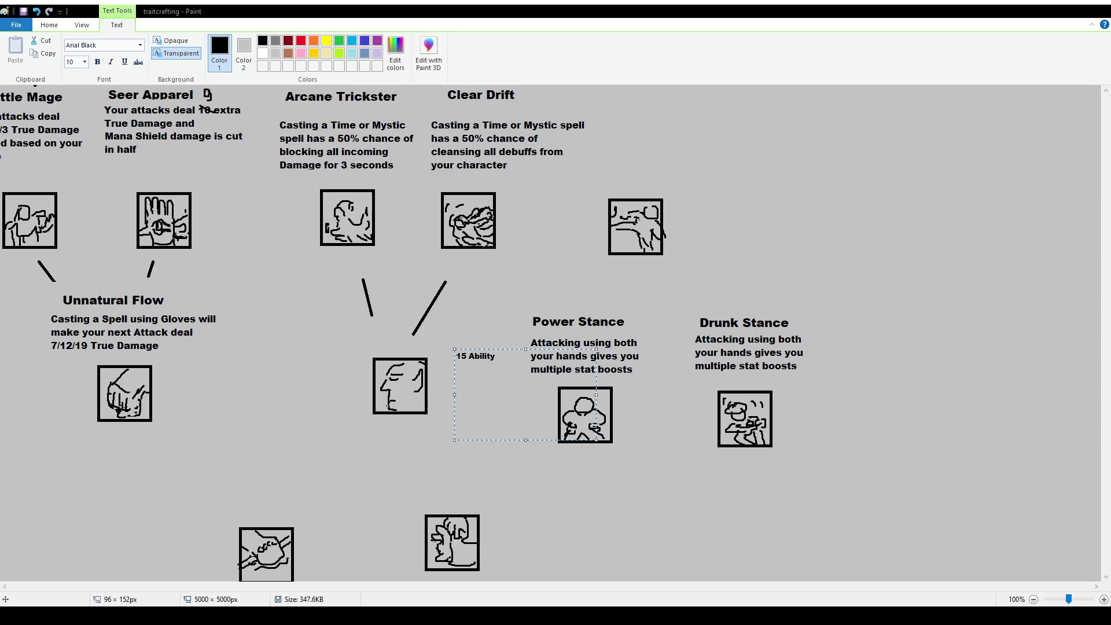
{"action": "key", "text": "Return"}
{"action": "type", "text": "15 Damage"}
{"action": "key", "text": "Return"}
{"action": "type", "text": "5 Atkspeed"}
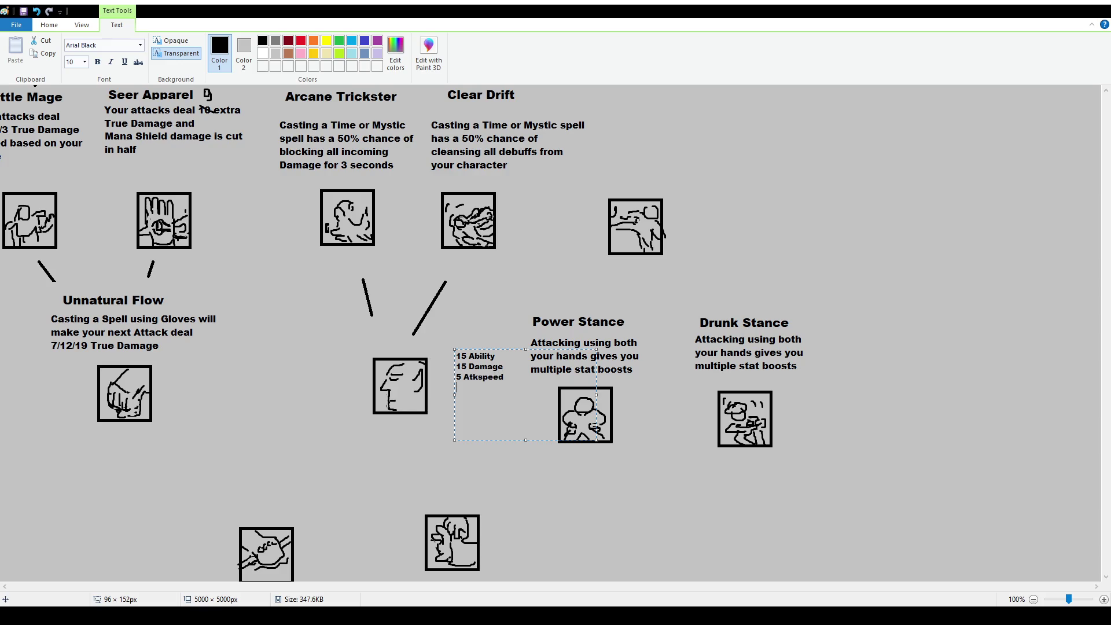
{"action": "type", "text": " 10% Lifeleech"}
{"action": "left_click_drag", "start_coordinate": [554, 350], "coordinate": [569, 389]}
{"action": "left_click", "coordinate": [726, 382]}
Nudge the Drunk Stance block slightly left.
{"action": "left_click", "coordinate": [76, 48]}
{"action": "mouse_move", "coordinate": [680, 308]}
{"action": "left_mouse_down"}
{"action": "mouse_move", "coordinate": [841, 471]}
{"action": "mouse_move", "coordinate": [803, 455]}
{"action": "left_mouse_up"}
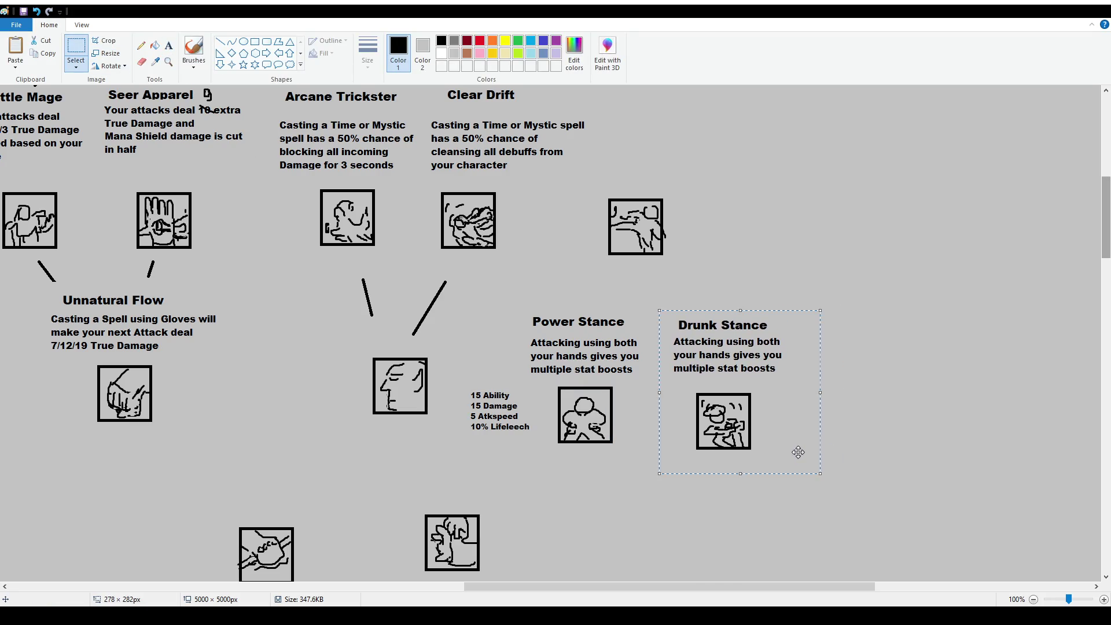
{"action": "left_click", "coordinate": [173, 50]}
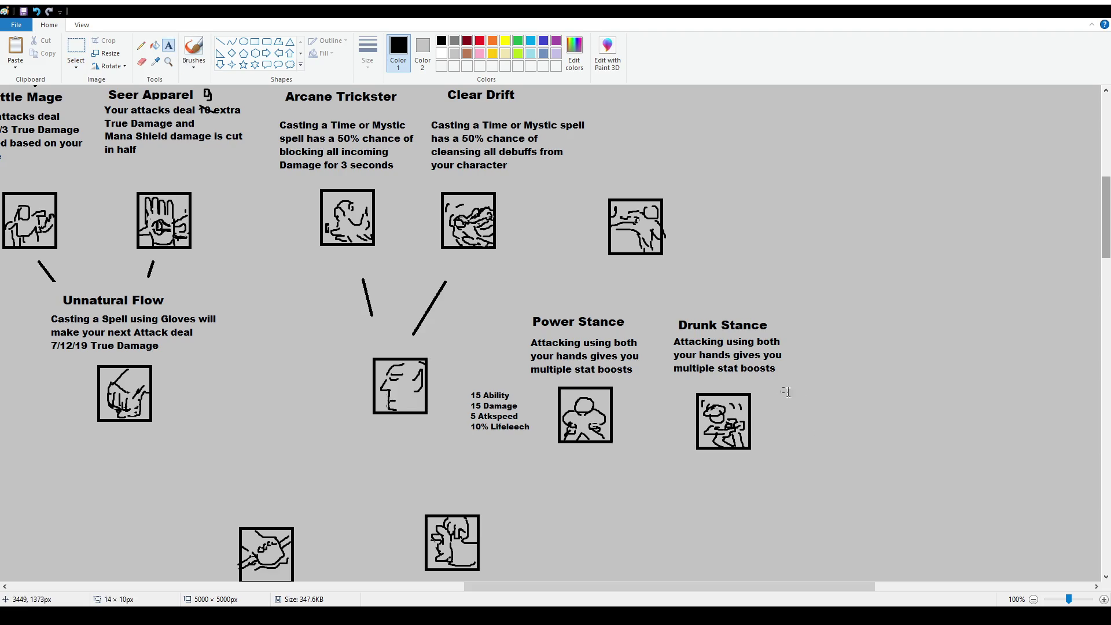
Type 10 Atkspeed, 3 Movespeed, -5 Damage and -5 Ability in a text box right of Drunk Stance's icon.
{"action": "left_click_drag", "start_coordinate": [779, 386], "coordinate": [900, 436]}
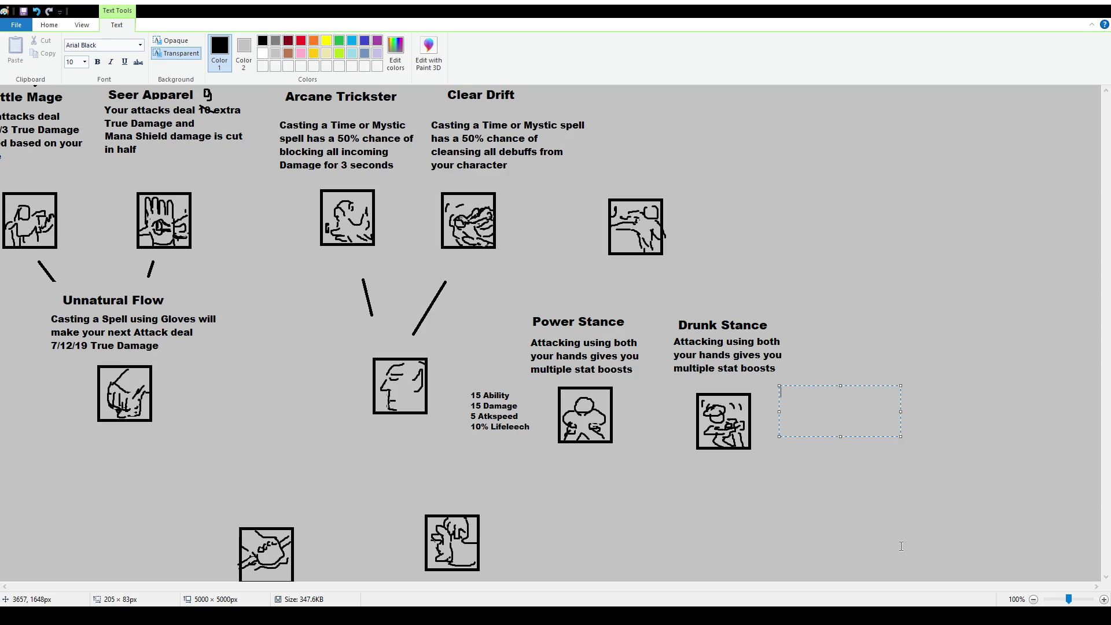
{"action": "type", "text": "10 Atkspeed"}
{"action": "key", "text": "Return"}
{"action": "key", "text": "Return"}
{"action": "type", "text": "5%"}
{"action": "key", "text": "BackSpace"}
{"action": "key", "text": "BackSpace"}
{"action": "type", "text": "3 Movepseed"}
{"action": "key", "text": "BackSpace"}
{"action": "key", "text": "BackSpace"}
{"action": "key", "text": "BackSpace"}
{"action": "key", "text": "BackSpace"}
{"action": "key", "text": "BackSpace"}
{"action": "type", "text": "speed"}
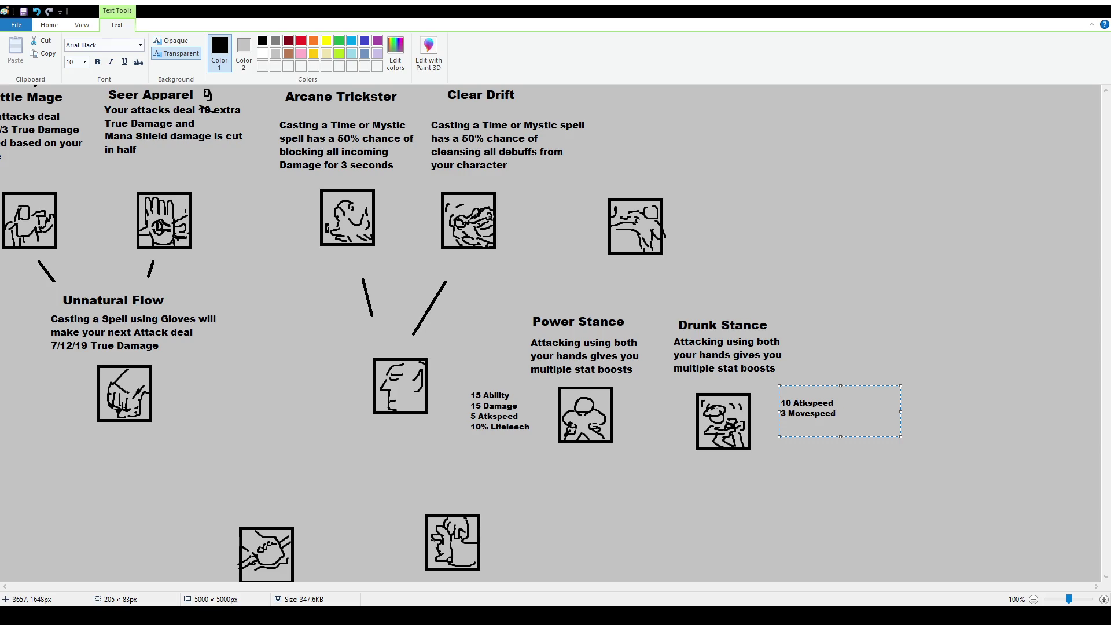
{"action": "type", "text": "-5"}
{"action": "type", "text": "Damage"}
{"action": "key", "text": "Return"}
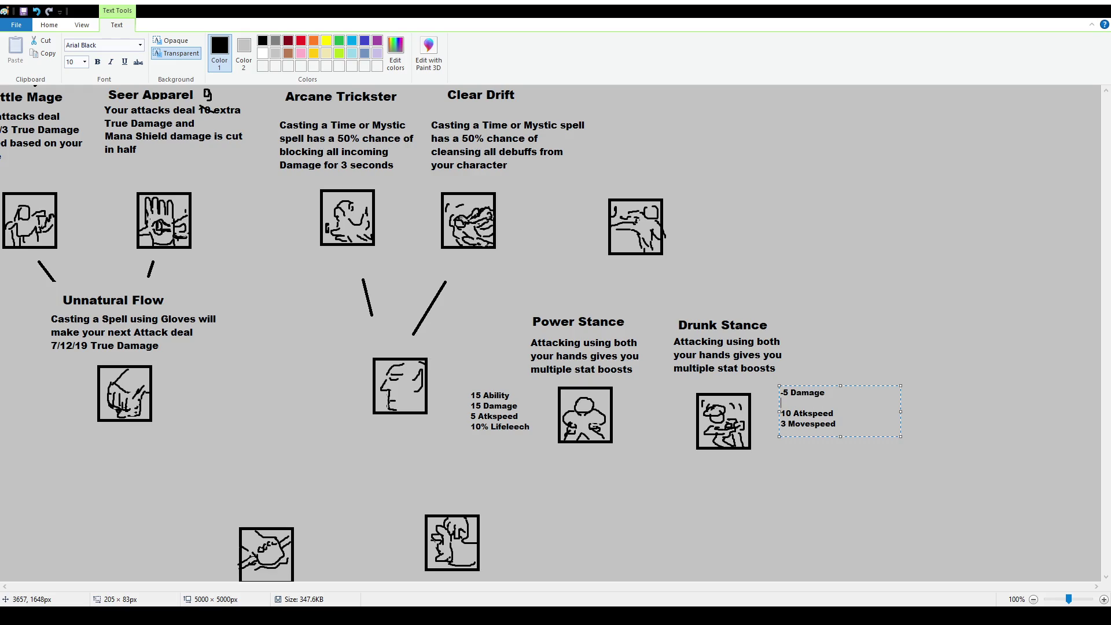
{"action": "type", "text": "-5 Ability"}
{"action": "left_click_drag", "start_coordinate": [839, 436], "coordinate": [840, 453]}
{"action": "key", "text": "Return"}
Delete the -5 Damage and -5 Ability lines from the Drunk Stance stat box, retyping the lost 1.
{"action": "type", "text": "10"}
{"action": "key", "text": "BackSpace"}
{"action": "key", "text": "BackSpace"}
{"action": "left_click_drag", "start_coordinate": [817, 403], "coordinate": [780, 391]}
{"action": "key", "text": "Delete"}
{"action": "key", "text": "Delete"}
{"action": "key", "text": "Delete"}
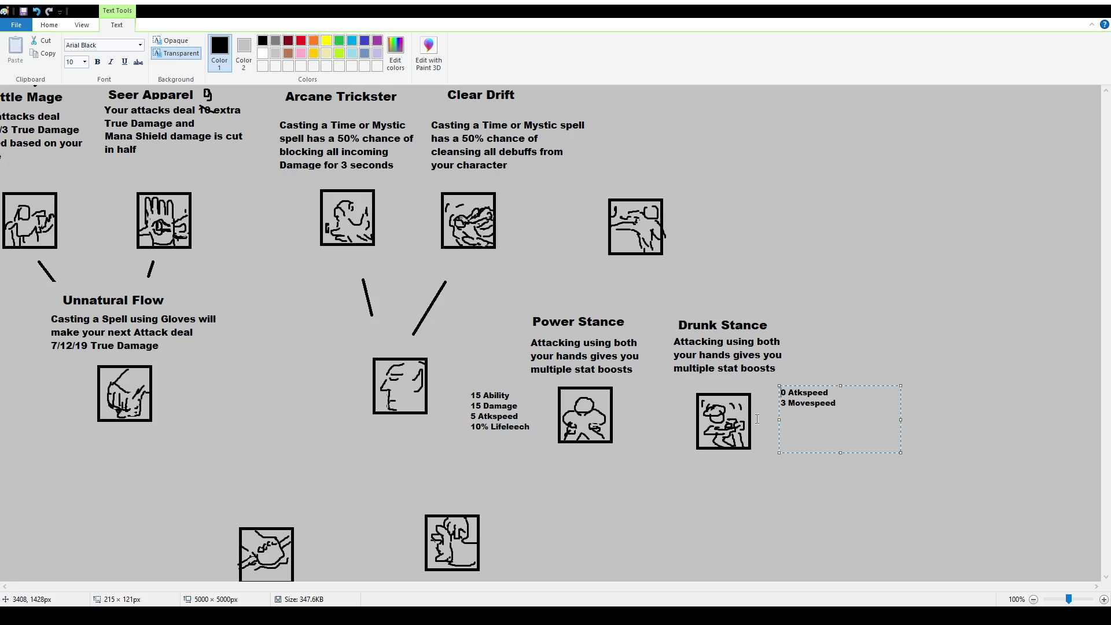
{"action": "type", "text": "1"}
{"action": "left_click", "coordinate": [814, 417]}
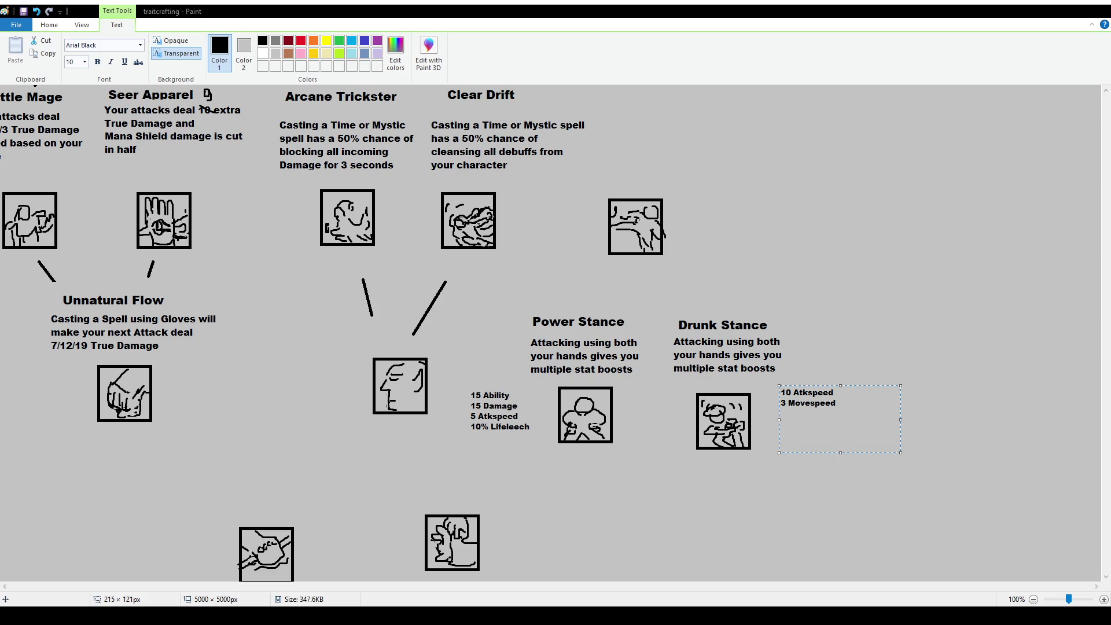
{"action": "key", "text": "Return"}
{"action": "double_click", "coordinate": [786, 392]}
Change the Drunk Stance stat to 8 Atkspeed and commit the stat text.
{"action": "type", "text": "7"}
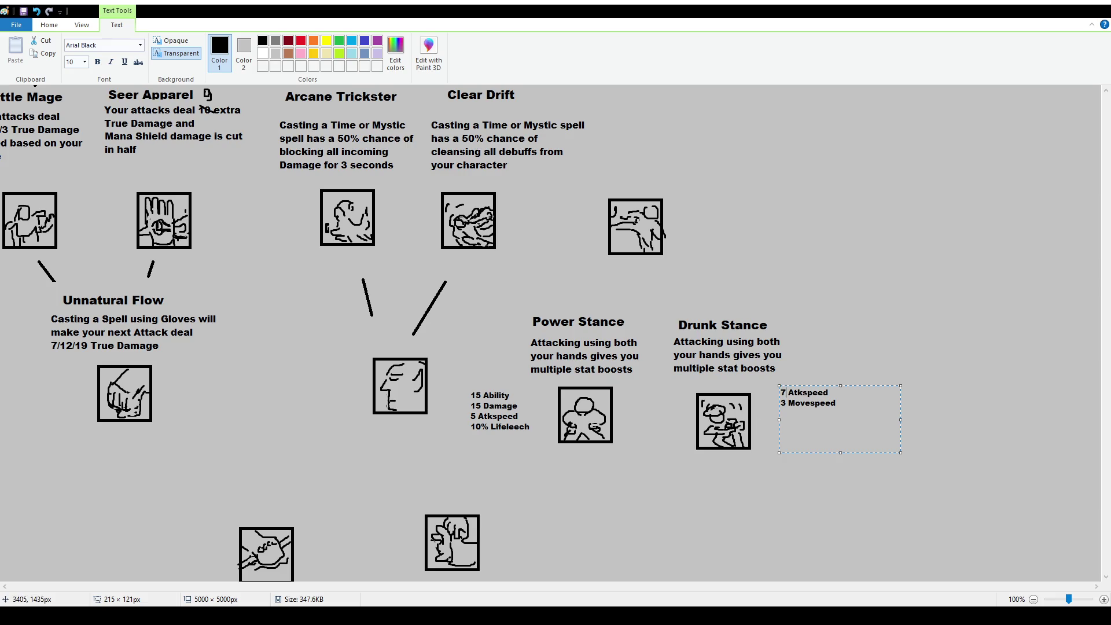
{"action": "key", "text": "BackSpace"}
{"action": "type", "text": "8"}
{"action": "left_click", "coordinate": [50, 25]}
Erase the old Drunk Stance description and stats from under its title.
{"action": "left_click", "coordinate": [76, 49]}
{"action": "mouse_move", "coordinate": [663, 335]}
{"action": "left_mouse_down"}
{"action": "mouse_move", "coordinate": [819, 382]}
{"action": "mouse_move", "coordinate": [870, 427]}
{"action": "left_mouse_up"}
{"action": "key", "text": "Delete"}
{"action": "key", "text": "Delete"}
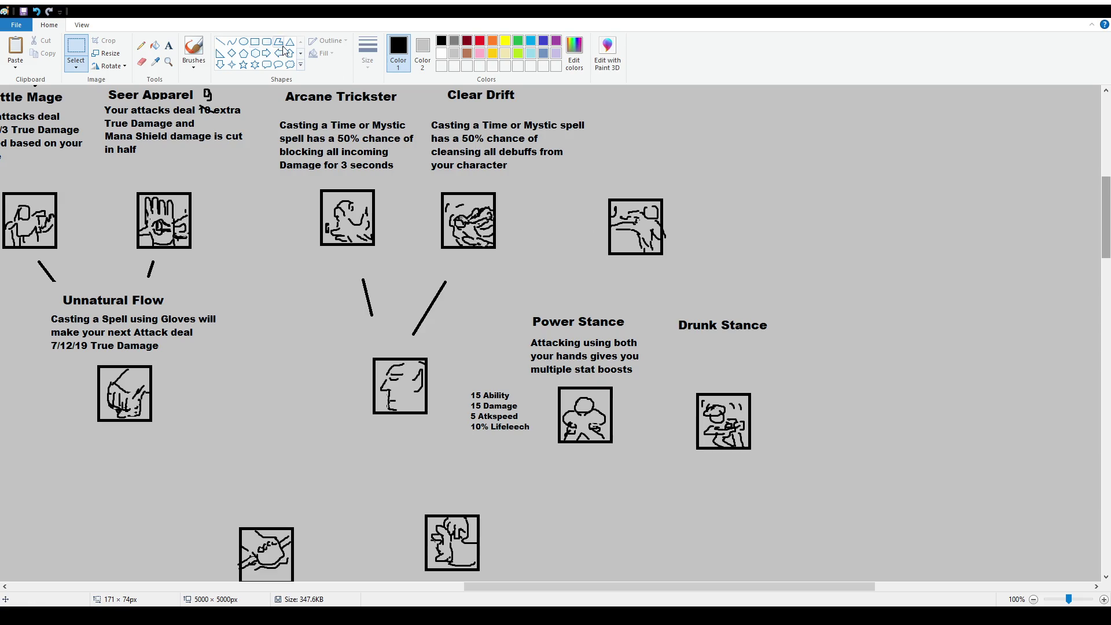
Write 'Attacking has a 35% chance of casting a Poison Spell on the target's tile' at size 12.
{"action": "left_click", "coordinate": [169, 45]}
{"action": "left_click_drag", "start_coordinate": [676, 340], "coordinate": [822, 379]}
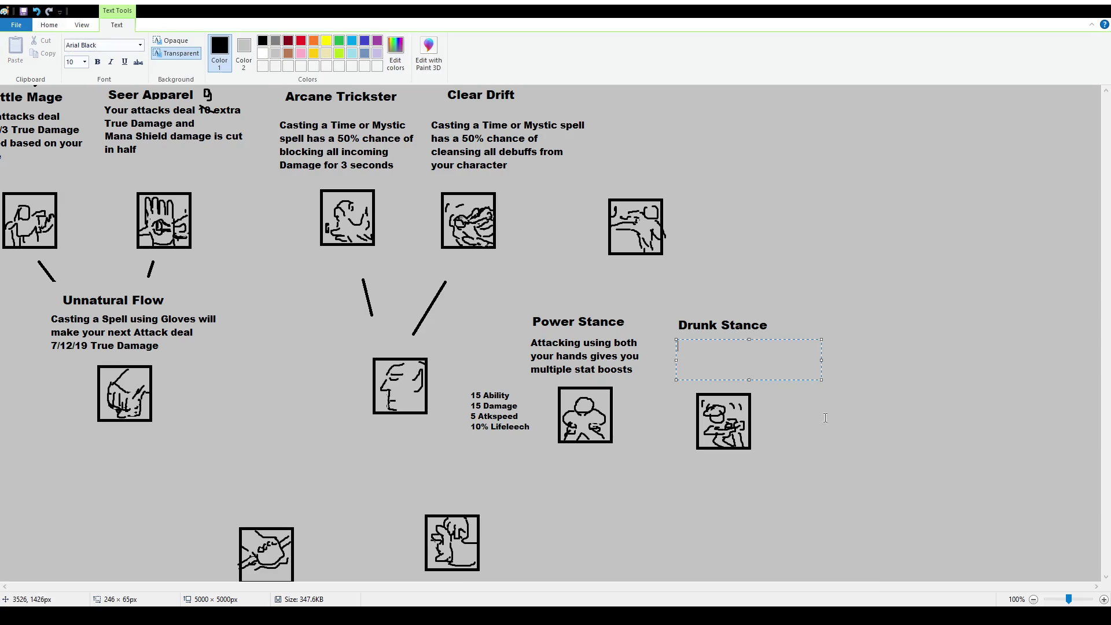
{"action": "type", "text": "Attacking has a 35% chance of casting a Poison Spell on the target's tile"}
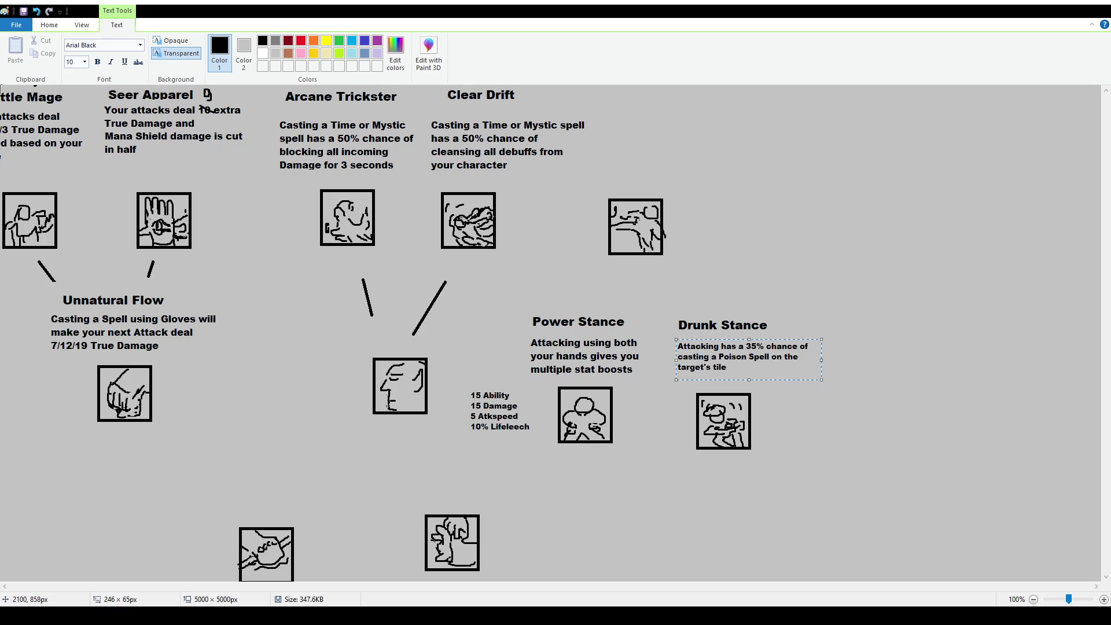
{"action": "key", "text": "ctrl+a"}
{"action": "left_click", "coordinate": [81, 62]}
{"action": "type", "text": "12"}
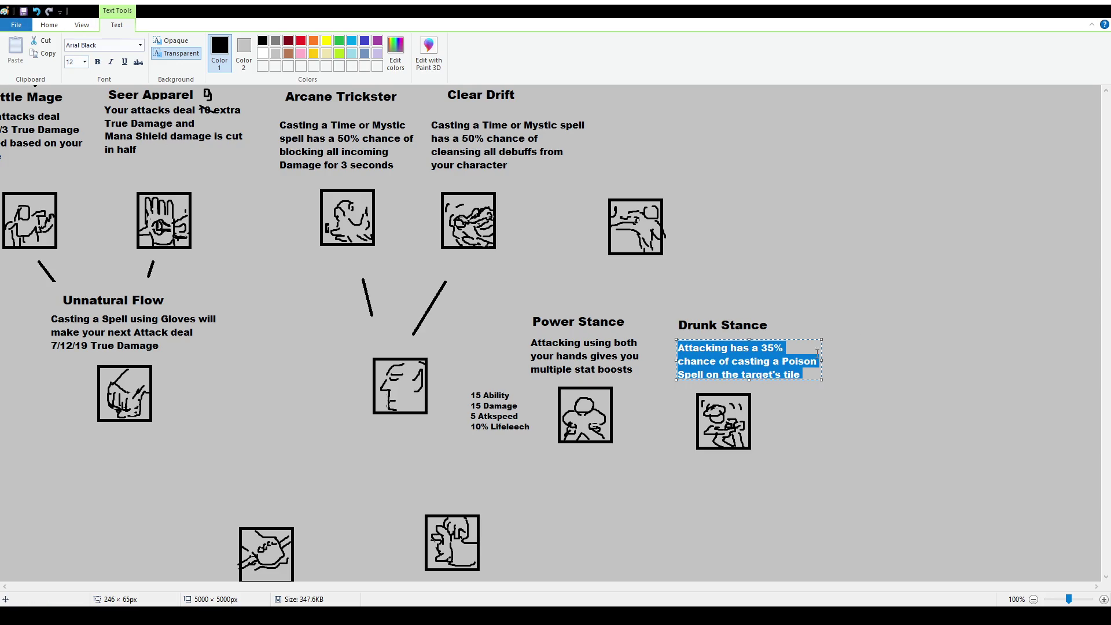
{"action": "left_click_drag", "start_coordinate": [749, 388], "coordinate": [749, 385]}
{"action": "left_click", "coordinate": [807, 402]}
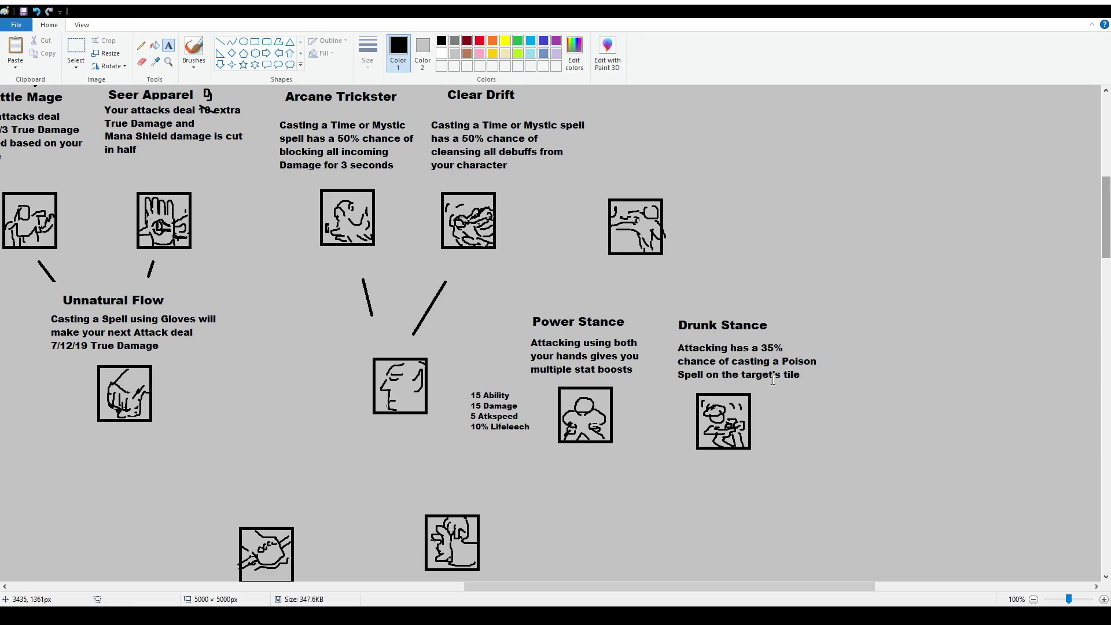
Choose the Line shape from the Shapes gallery for drawing connectors.
{"action": "left_click", "coordinate": [220, 42]}
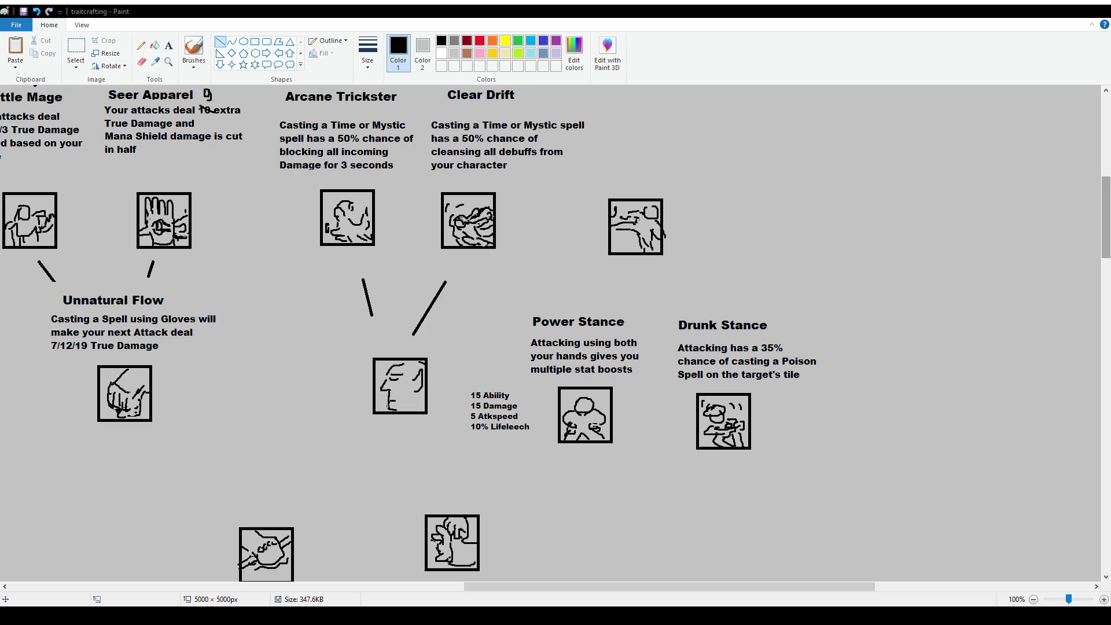
{"action": "scroll", "coordinate": [485, 351], "scroll_direction": "down", "scroll_amount": 1, "text": "ctrl"}
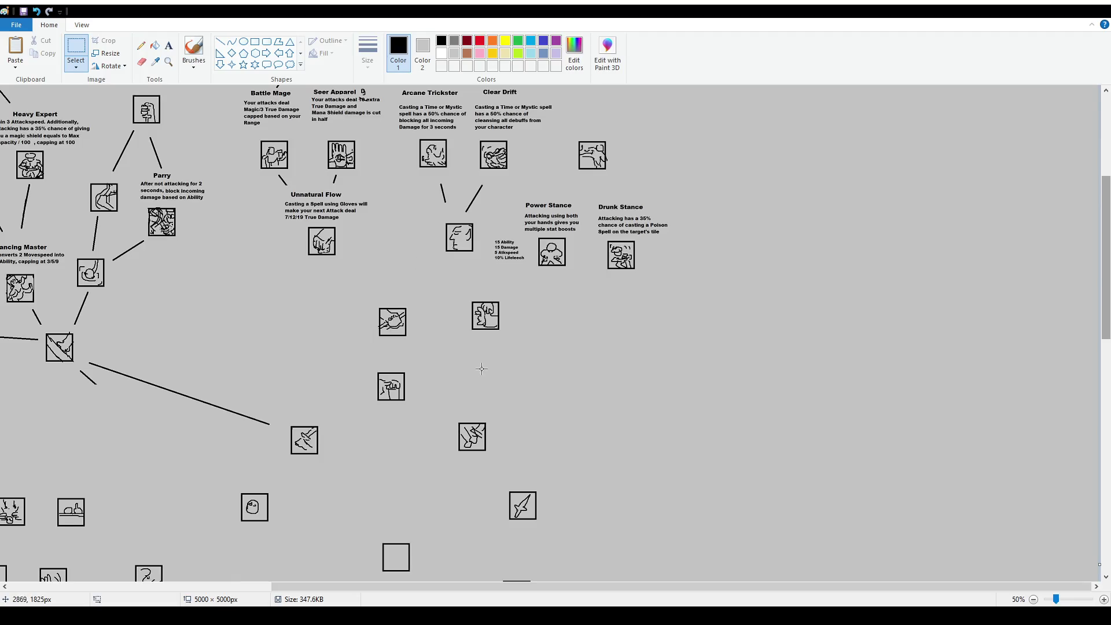
{"action": "left_click", "coordinate": [76, 52]}
{"action": "scroll", "coordinate": [453, 331], "scroll_direction": "up", "scroll_amount": 2}
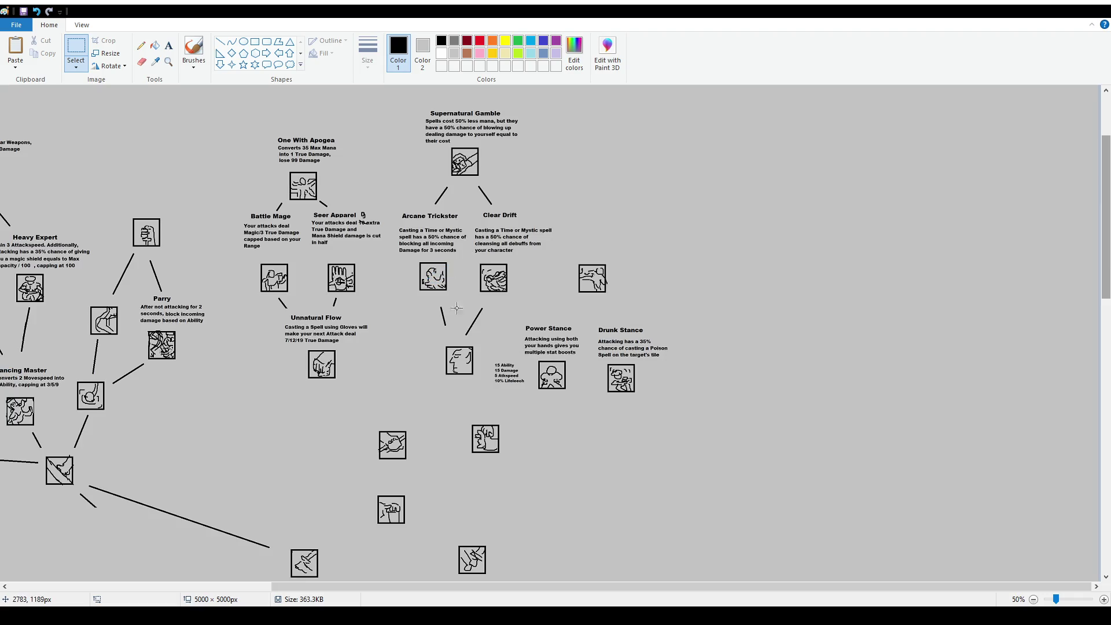
{"action": "mouse_move", "coordinate": [509, 587]}
{"action": "left_mouse_down"}
{"action": "mouse_move", "coordinate": [377, 587]}
{"action": "mouse_move", "coordinate": [468, 565]}
{"action": "left_mouse_up"}
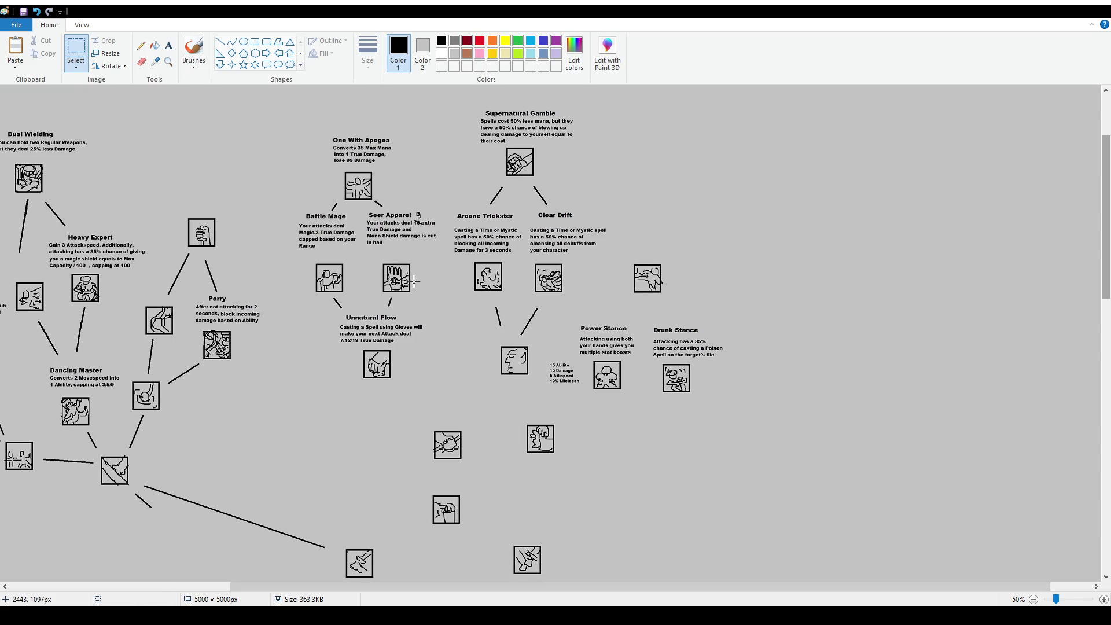
{"action": "scroll", "coordinate": [422, 301], "scroll_direction": "up", "scroll_amount": 1, "text": "ctrl"}
{"action": "scroll", "coordinate": [868, 457], "scroll_direction": "down", "scroll_amount": 3}
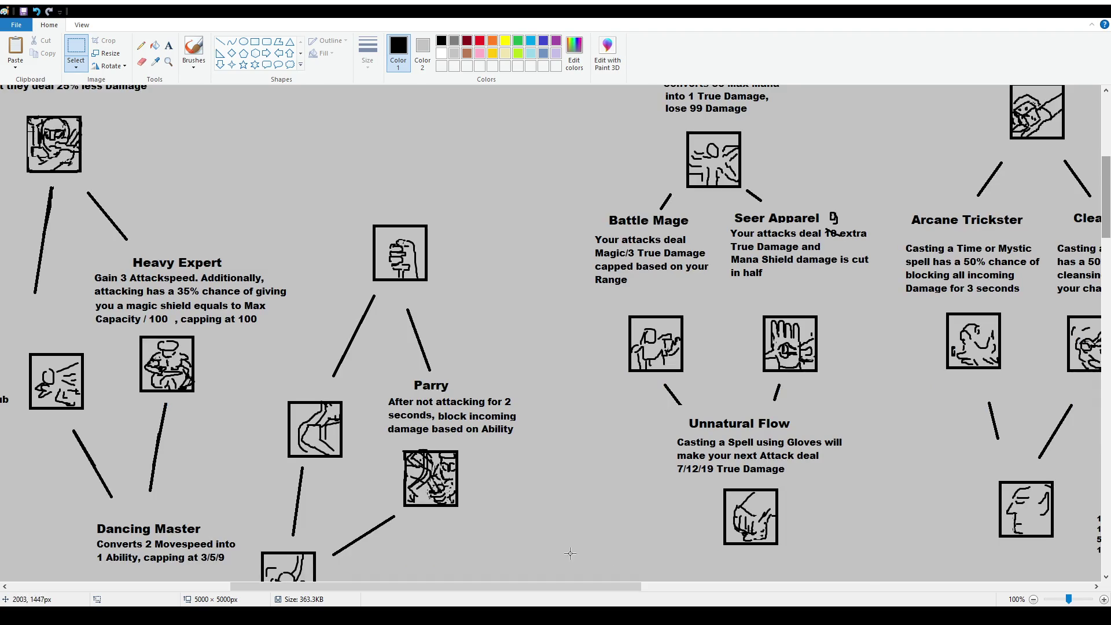
{"action": "left_click_drag", "start_coordinate": [626, 586], "coordinate": [725, 587]}
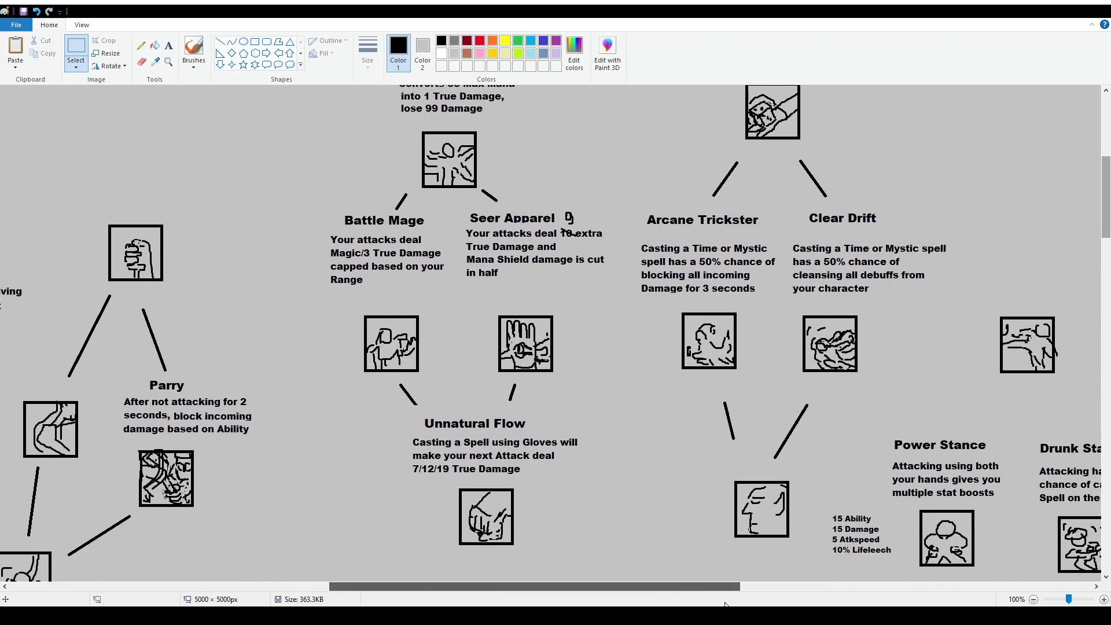
{"action": "left_click", "coordinate": [194, 52]}
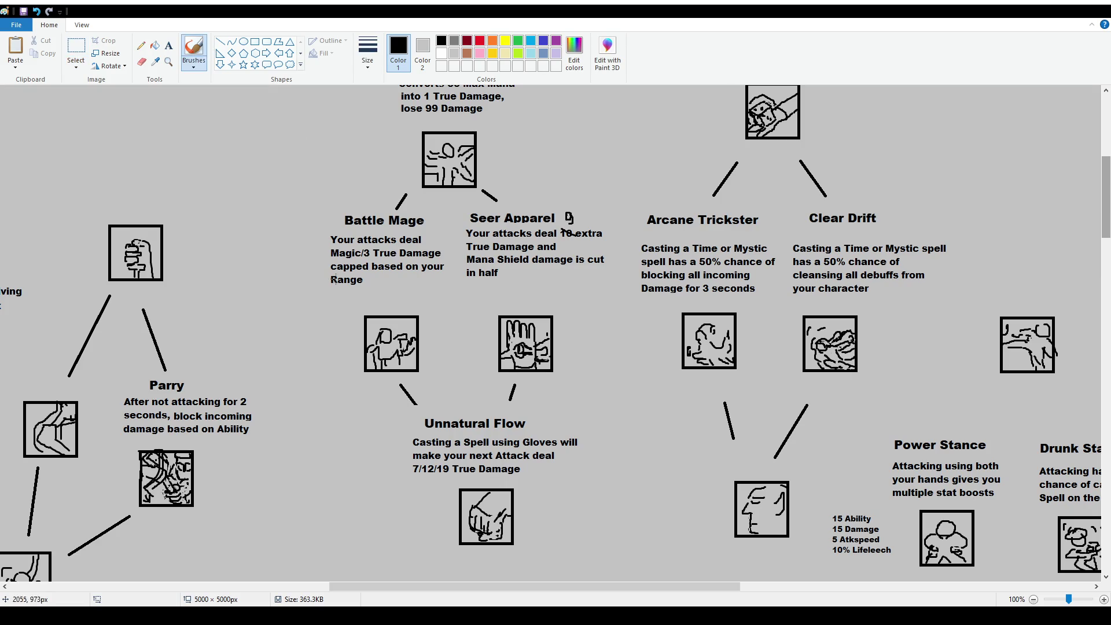
{"action": "left_click_drag", "start_coordinate": [333, 203], "coordinate": [307, 197]}
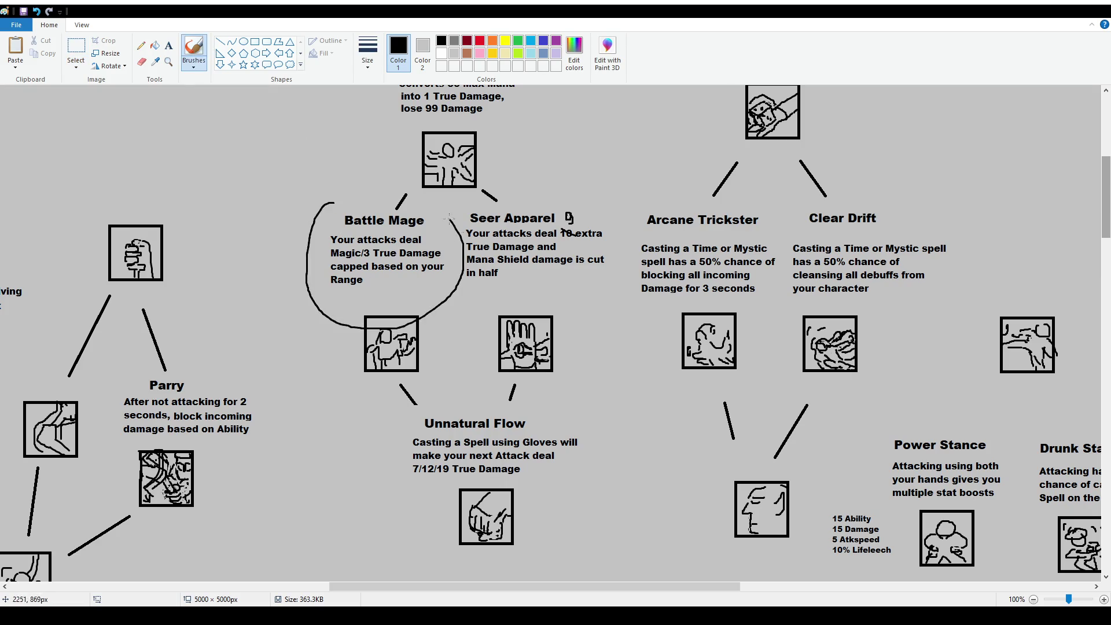
{"action": "key", "text": "ctrl+z"}
{"action": "left_click_drag", "start_coordinate": [321, 201], "coordinate": [303, 191]}
{"action": "key", "text": "ctrl+z"}
{"action": "left_click_drag", "start_coordinate": [445, 200], "coordinate": [447, 212]}
{"action": "key", "text": "ctrl+z"}
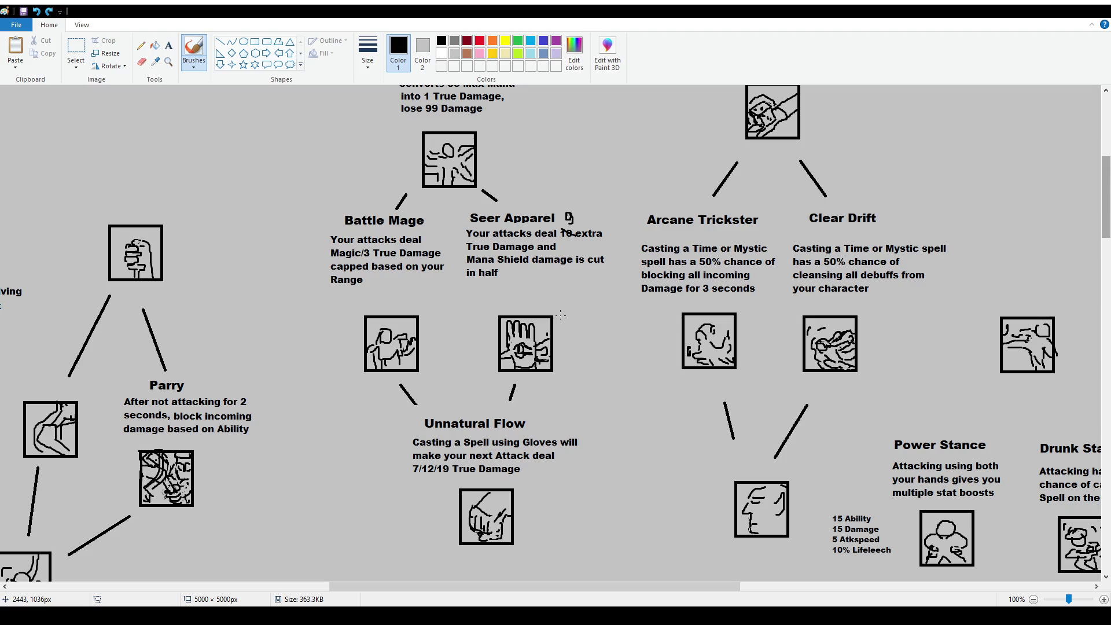
{"action": "scroll", "coordinate": [837, 429], "scroll_direction": "up", "scroll_amount": 3}
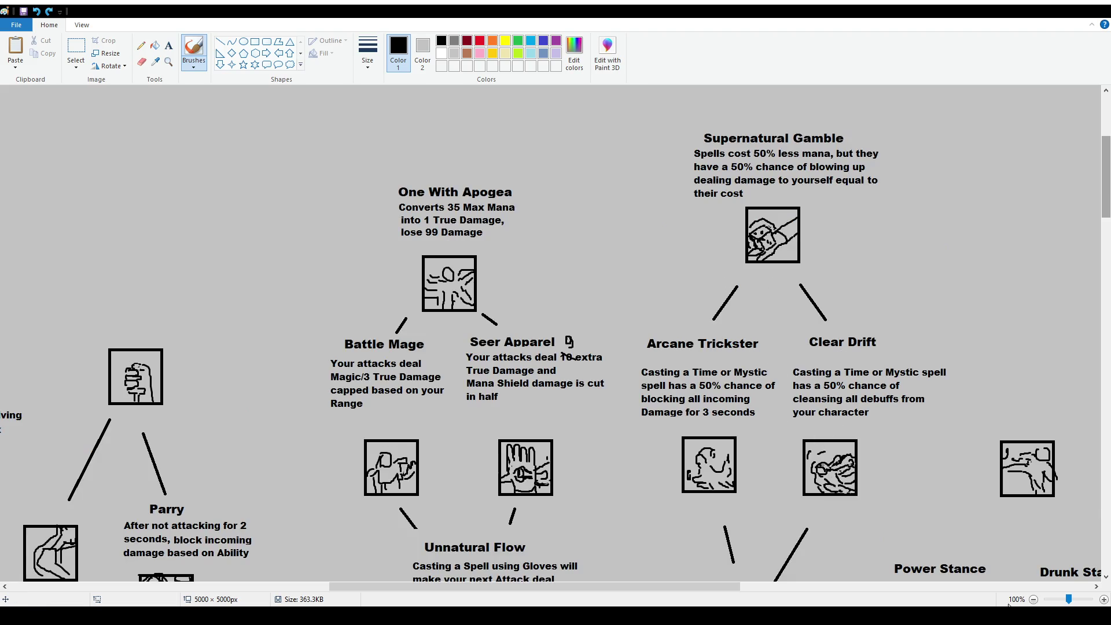
Move the Dual Wielding cluster right and down and delete the short stray line.
{"action": "left_click_drag", "start_coordinate": [696, 586], "coordinate": [800, 586]}
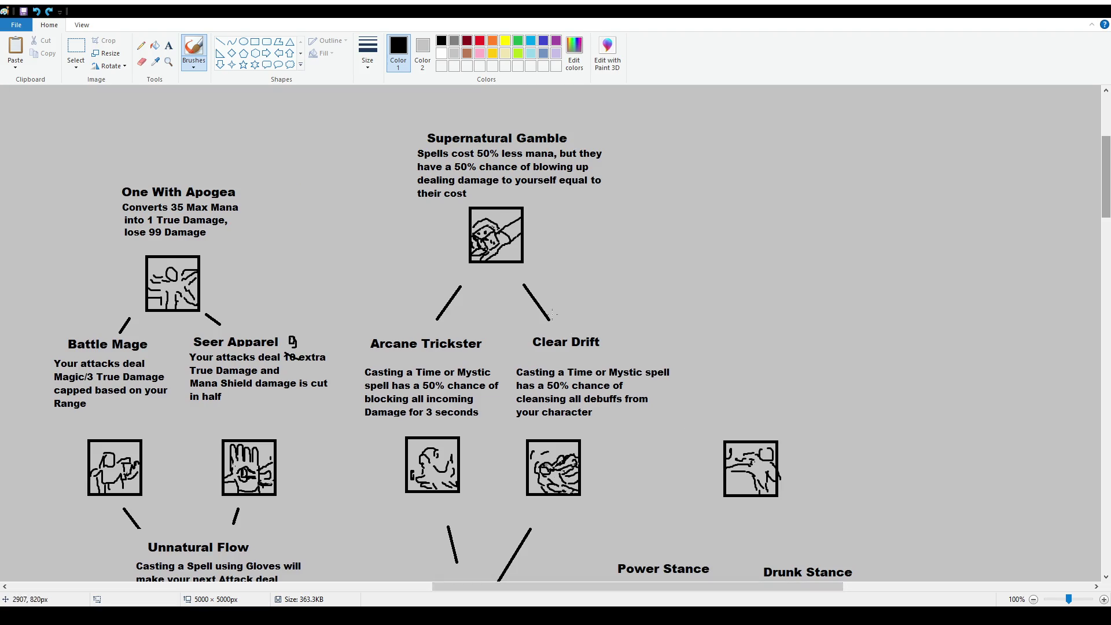
{"action": "scroll", "coordinate": [562, 316], "scroll_direction": "down", "scroll_amount": 7}
{"action": "scroll", "coordinate": [543, 318], "scroll_direction": "up", "scroll_amount": 7}
{"action": "scroll", "coordinate": [520, 320], "scroll_direction": "down", "scroll_amount": 3}
{"action": "scroll", "coordinate": [529, 330], "scroll_direction": "down", "scroll_amount": 6}
{"action": "scroll", "coordinate": [598, 348], "scroll_direction": "down", "scroll_amount": 1, "text": "ctrl"}
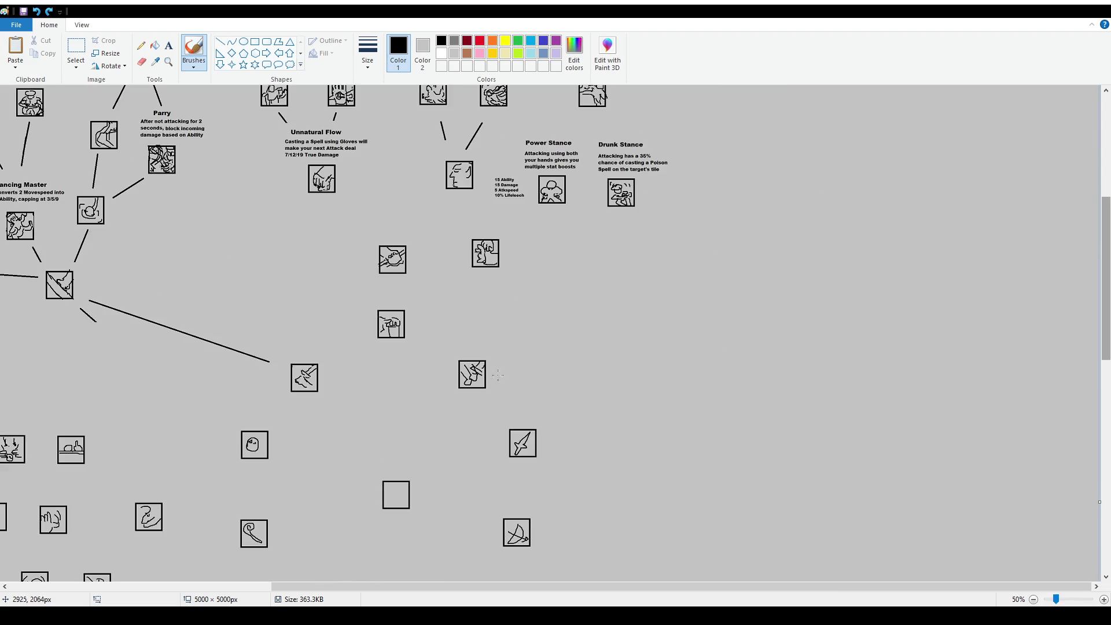
{"action": "scroll", "coordinate": [474, 514], "scroll_direction": "up", "scroll_amount": 3}
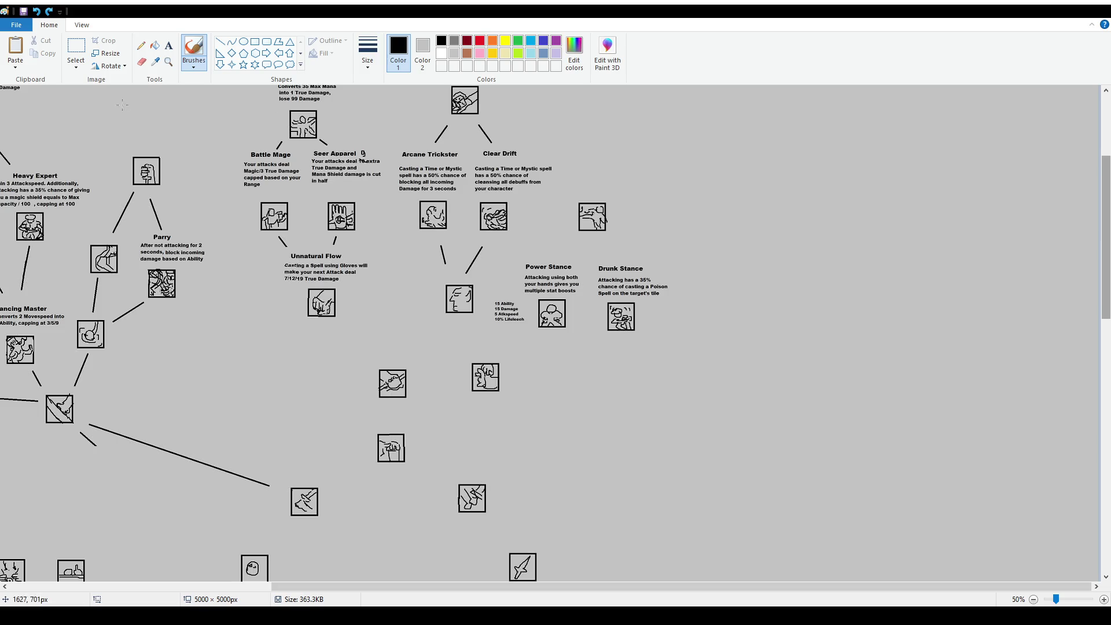
{"action": "left_click", "coordinate": [75, 45]}
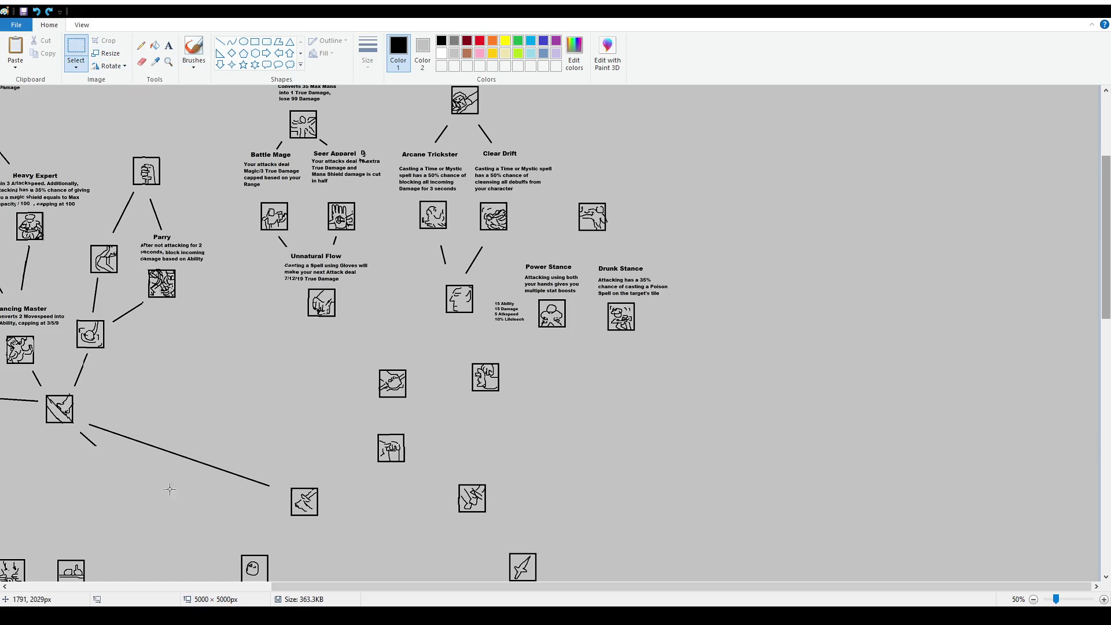
{"action": "left_click_drag", "start_coordinate": [69, 430], "coordinate": [101, 459]}
{"action": "left_click", "coordinate": [100, 460]}
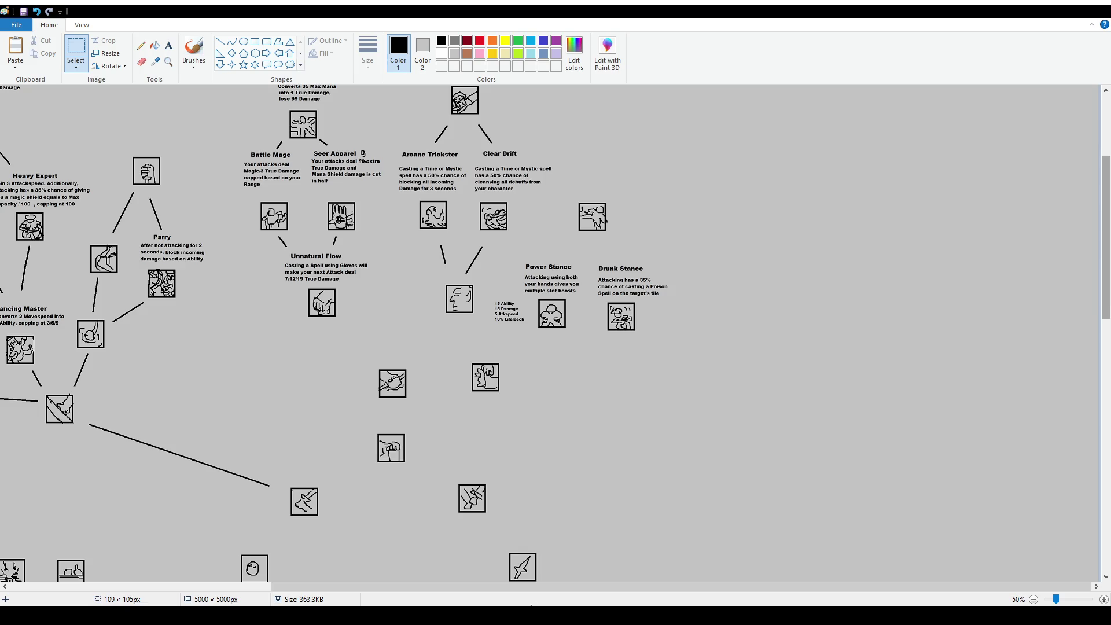
{"action": "scroll", "coordinate": [262, 298], "scroll_direction": "left", "scroll_amount": 8}
{"action": "scroll", "coordinate": [262, 298], "scroll_direction": "up", "scroll_amount": 3}
{"action": "scroll", "coordinate": [249, 280], "scroll_direction": "down", "scroll_amount": 3}
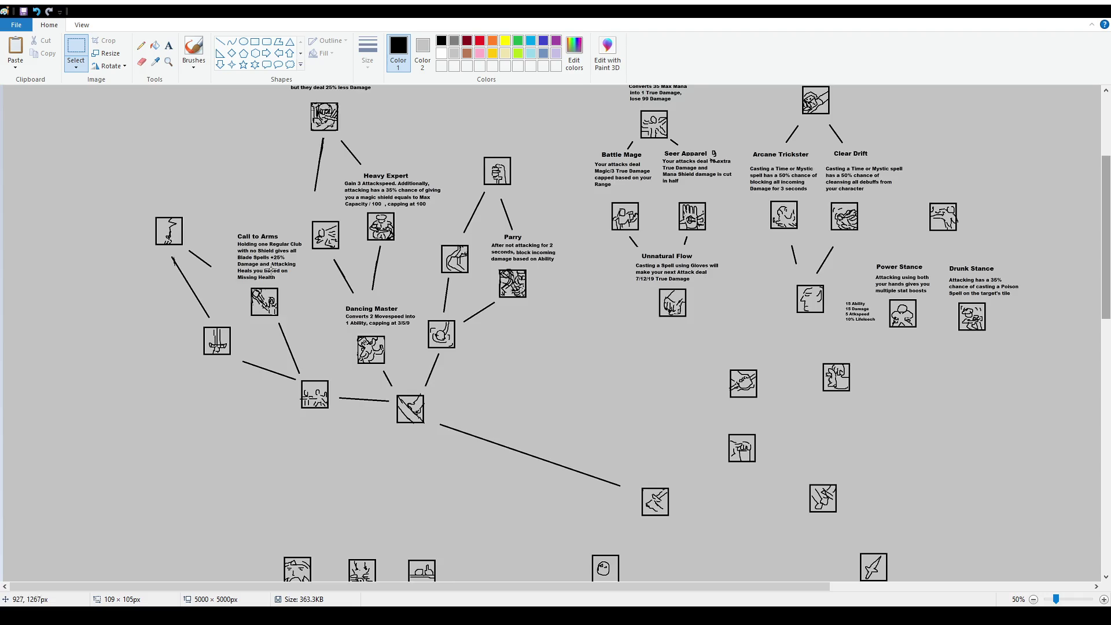
{"action": "scroll", "coordinate": [161, 219], "scroll_direction": "down", "scroll_amount": 1}
{"action": "scroll", "coordinate": [102, 173], "scroll_direction": "up", "scroll_amount": 2}
{"action": "left_click_drag", "start_coordinate": [76, 168], "coordinate": [284, 354]}
{"action": "mouse_move", "coordinate": [261, 318]}
{"action": "left_mouse_down"}
{"action": "mouse_move", "coordinate": [287, 359]}
{"action": "mouse_move", "coordinate": [270, 354]}
{"action": "mouse_move", "coordinate": [256, 397]}
{"action": "mouse_move", "coordinate": [314, 383]}
{"action": "left_mouse_up"}
{"action": "key", "text": "Escape"}
{"action": "key", "text": "Delete"}
{"action": "key", "text": "Delete"}
Reposition the Dual Wielding cluster and move a loose icon up toward the tree.
{"action": "mouse_move", "coordinate": [72, 198]}
{"action": "left_mouse_down"}
{"action": "mouse_move", "coordinate": [294, 392]}
{"action": "mouse_move", "coordinate": [255, 322]}
{"action": "left_mouse_up"}
{"action": "left_click", "coordinate": [312, 388]}
{"action": "mouse_move", "coordinate": [317, 374]}
{"action": "left_mouse_down"}
{"action": "mouse_move", "coordinate": [346, 407]}
{"action": "mouse_move", "coordinate": [205, 346]}
{"action": "mouse_move", "coordinate": [200, 331]}
{"action": "left_mouse_up"}
{"action": "left_click", "coordinate": [221, 288]}
Draw connector lines from the loose icons up to Power Stance and Drunk Stance.
{"action": "left_click", "coordinate": [219, 41]}
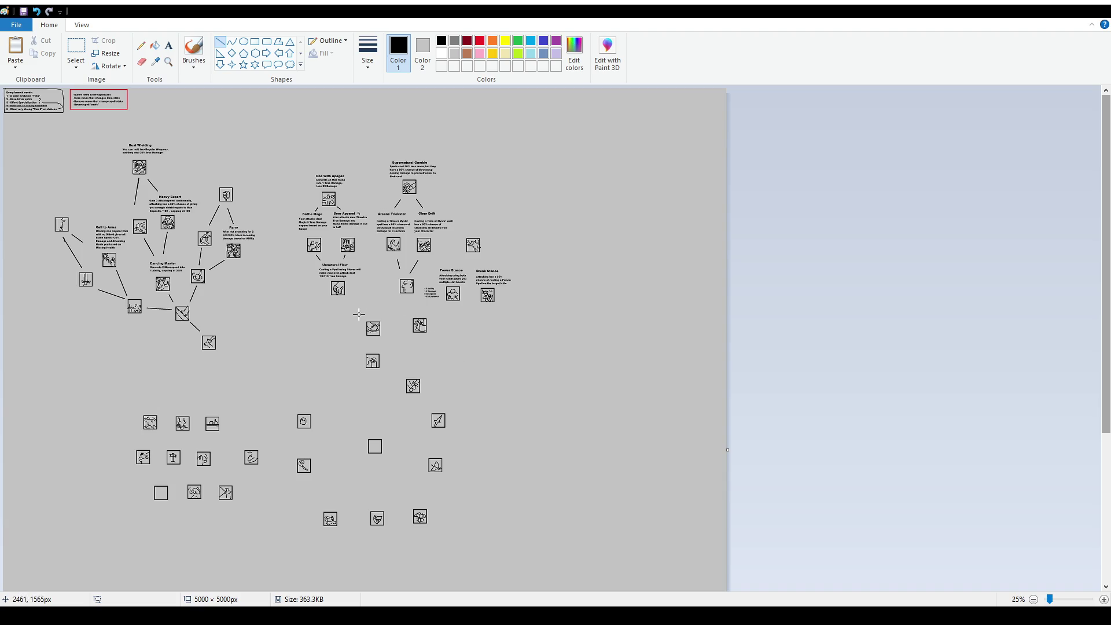
{"action": "left_click_drag", "start_coordinate": [347, 302], "coordinate": [360, 316]}
{"action": "left_click", "coordinate": [370, 346]}
{"action": "mouse_move", "coordinate": [371, 339]}
{"action": "left_mouse_down"}
{"action": "mouse_move", "coordinate": [371, 348]}
{"action": "mouse_move", "coordinate": [401, 301]}
{"action": "mouse_move", "coordinate": [406, 327]}
{"action": "mouse_move", "coordinate": [477, 311]}
{"action": "left_mouse_up"}
{"action": "mouse_move", "coordinate": [473, 253]}
{"action": "left_mouse_down"}
{"action": "mouse_move", "coordinate": [464, 265]}
{"action": "mouse_move", "coordinate": [480, 264]}
{"action": "left_mouse_up"}
Shift the whole right-hand skill tree slightly left.
{"action": "left_click", "coordinate": [75, 48]}
{"action": "mouse_move", "coordinate": [291, 157]}
{"action": "left_mouse_down"}
{"action": "mouse_move", "coordinate": [566, 377]}
{"action": "mouse_move", "coordinate": [508, 283]}
{"action": "left_mouse_up"}
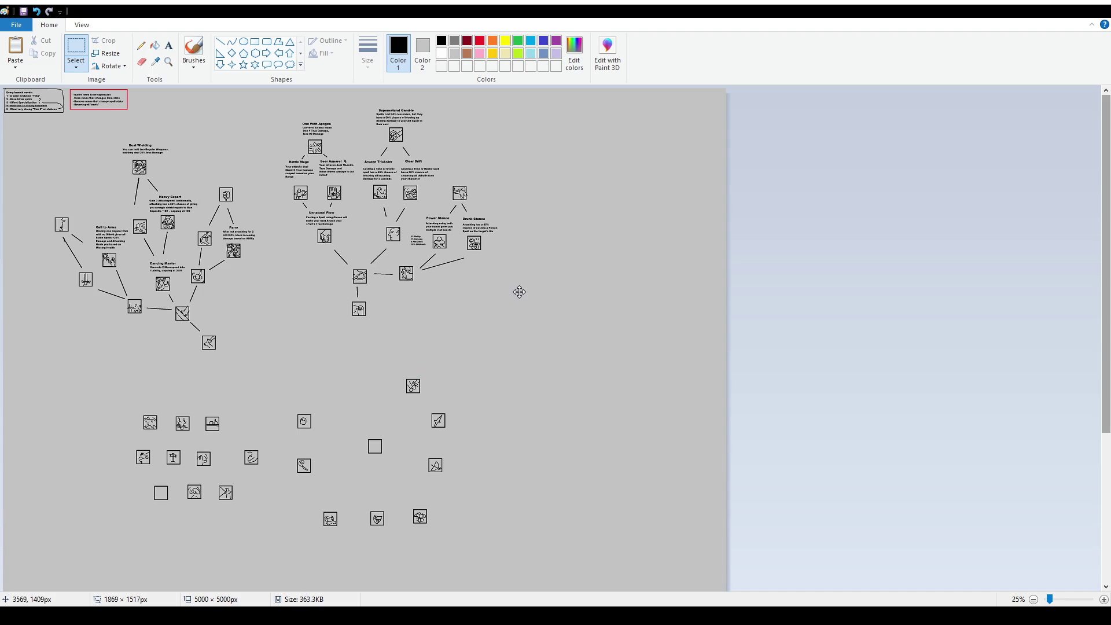
{"action": "left_click_drag", "start_coordinate": [508, 282], "coordinate": [501, 281]}
{"action": "left_click", "coordinate": [564, 323]}
{"action": "scroll", "coordinate": [565, 324], "scroll_direction": "up", "scroll_amount": 1, "text": "ctrl"}
{"action": "scroll", "coordinate": [573, 341], "scroll_direction": "down", "scroll_amount": 2}
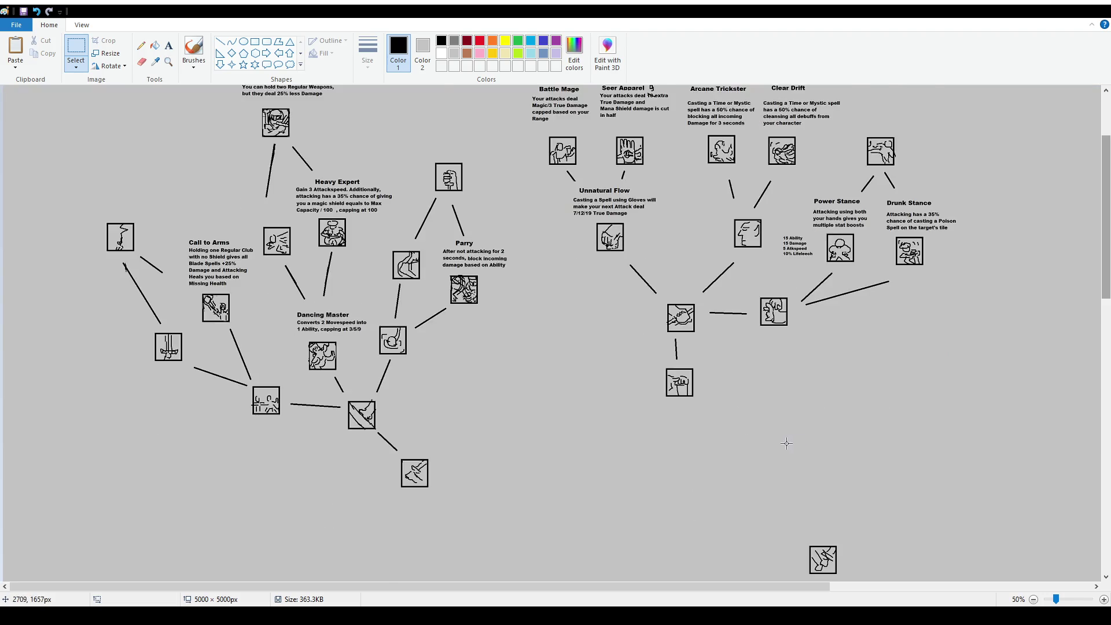
{"action": "scroll", "coordinate": [578, 352], "scroll_direction": "down", "scroll_amount": 2}
{"action": "scroll", "coordinate": [579, 350], "scroll_direction": "up", "scroll_amount": 2}
{"action": "scroll", "coordinate": [596, 349], "scroll_direction": "down", "scroll_amount": 1, "text": "ctrl"}
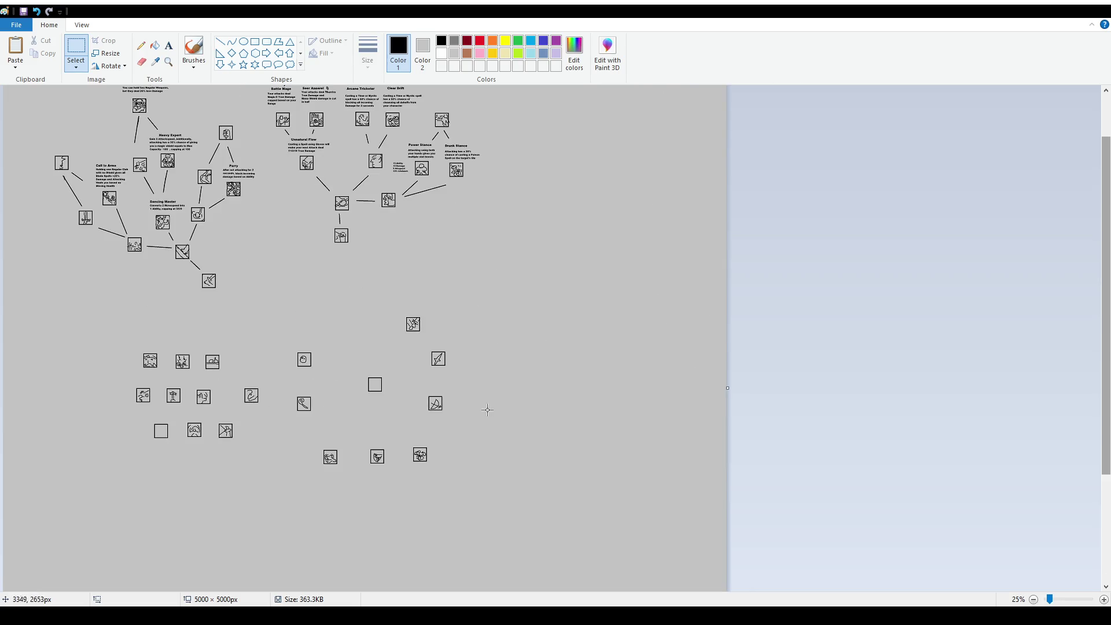
{"action": "scroll", "coordinate": [344, 340], "scroll_direction": "up", "scroll_amount": 2}
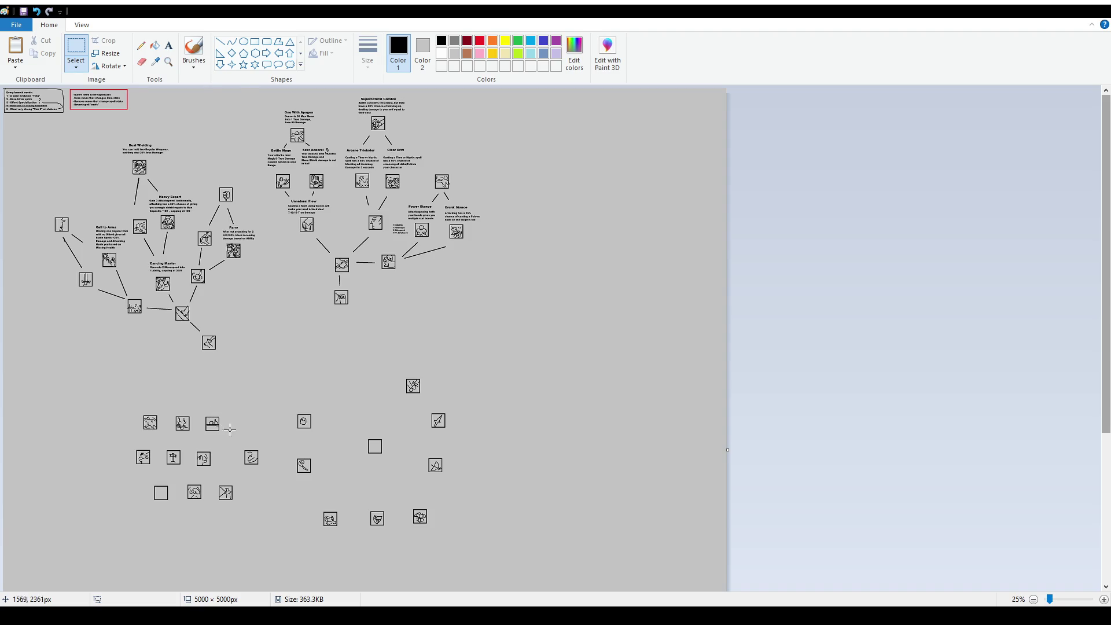
Draw a selection rectangle around the lower-left group's top three unlinked icons.
{"action": "scroll", "coordinate": [229, 432], "scroll_direction": "up", "scroll_amount": 1, "text": "ctrl"}
{"action": "scroll", "coordinate": [584, 433], "scroll_direction": "down", "scroll_amount": 5}
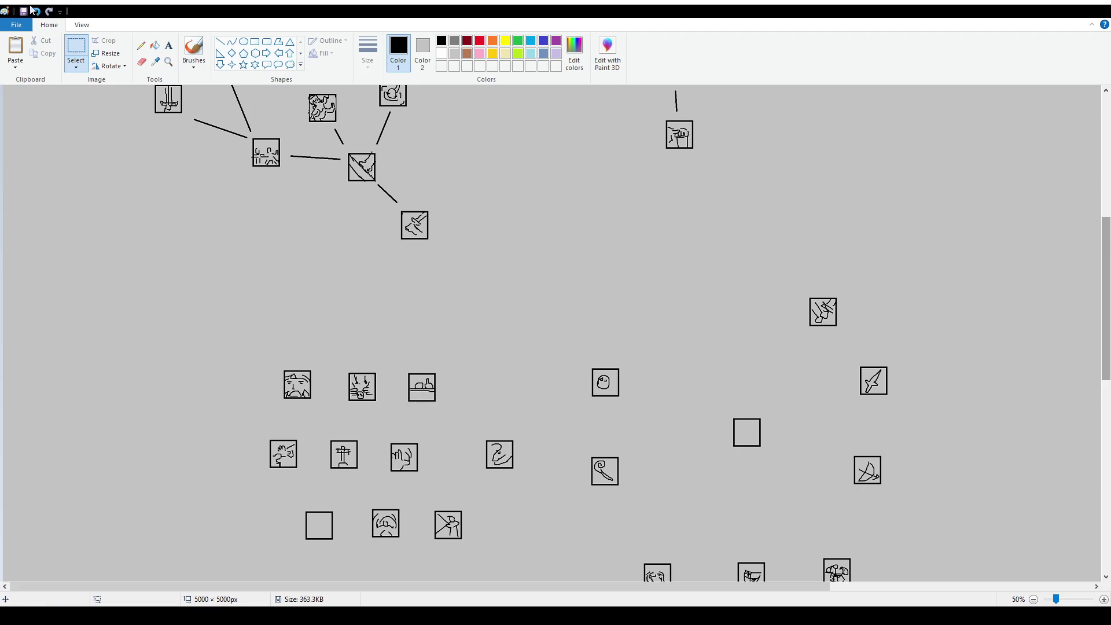
{"action": "mouse_move", "coordinate": [260, 353]}
{"action": "left_mouse_down"}
{"action": "mouse_move", "coordinate": [501, 436]}
{"action": "mouse_move", "coordinate": [492, 422]}
{"action": "left_mouse_up"}
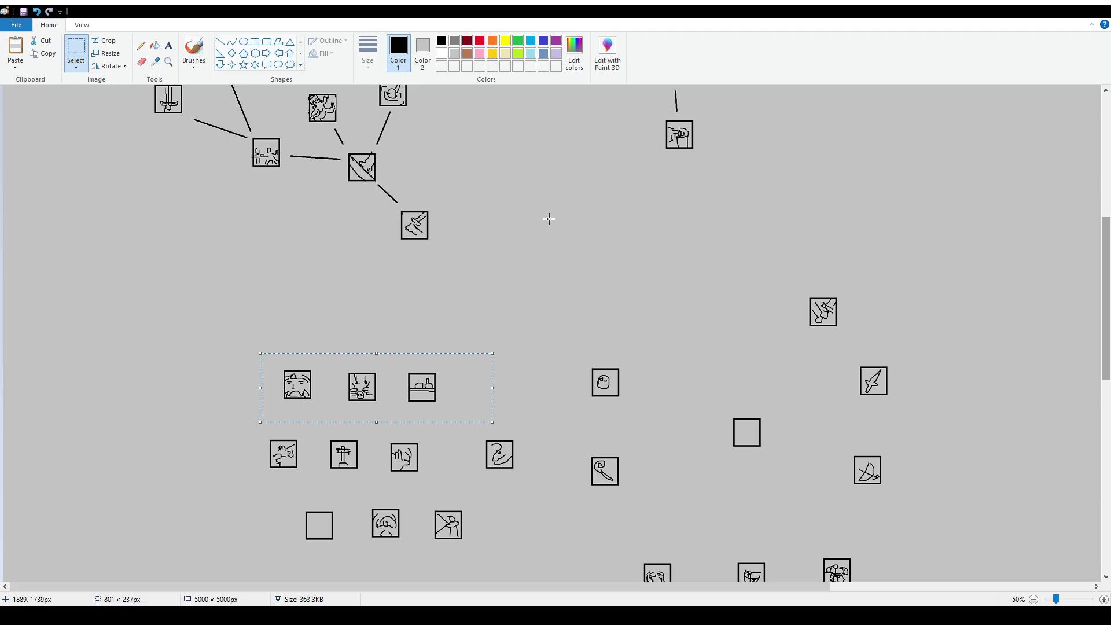
Move the row of three unlinked icons up and to the left, clear of the rows below.
{"action": "scroll", "coordinate": [548, 218], "scroll_direction": "up", "scroll_amount": 2}
{"action": "left_click_drag", "start_coordinate": [366, 508], "coordinate": [291, 468]}
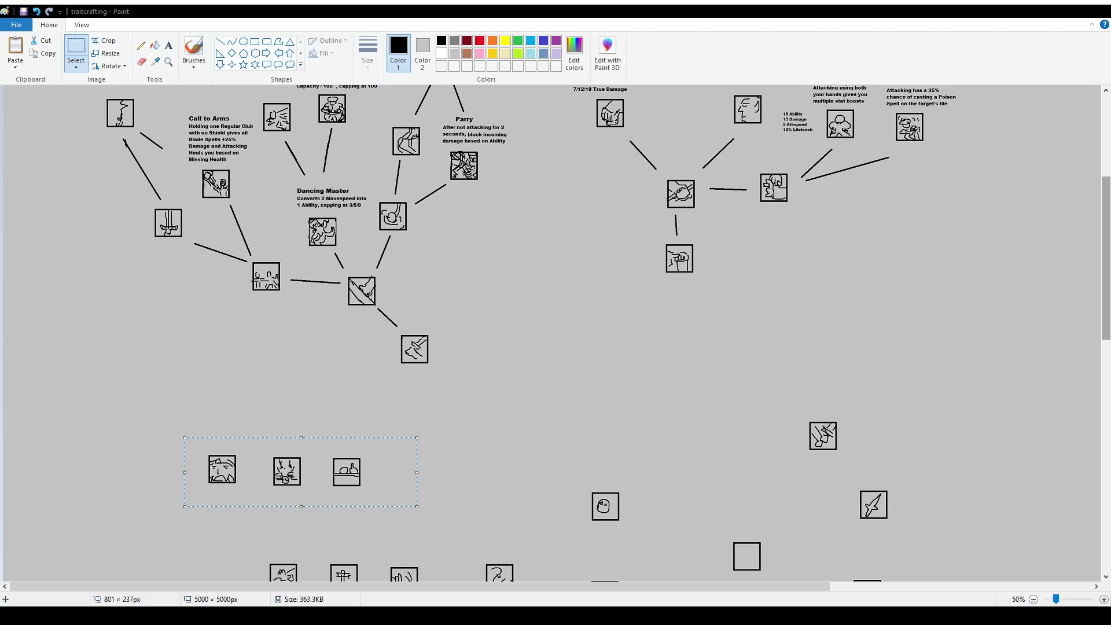
{"action": "scroll", "coordinate": [355, 449], "scroll_direction": "down", "scroll_amount": 4}
{"action": "scroll", "coordinate": [368, 324], "scroll_direction": "up", "scroll_amount": 2}
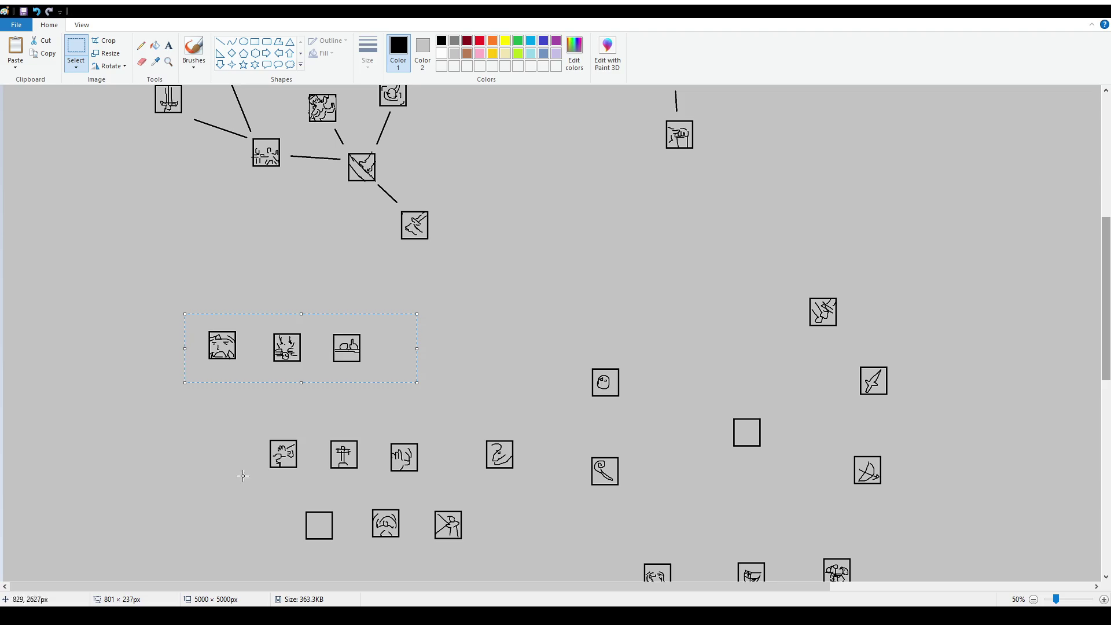
{"action": "left_click", "coordinate": [468, 348]}
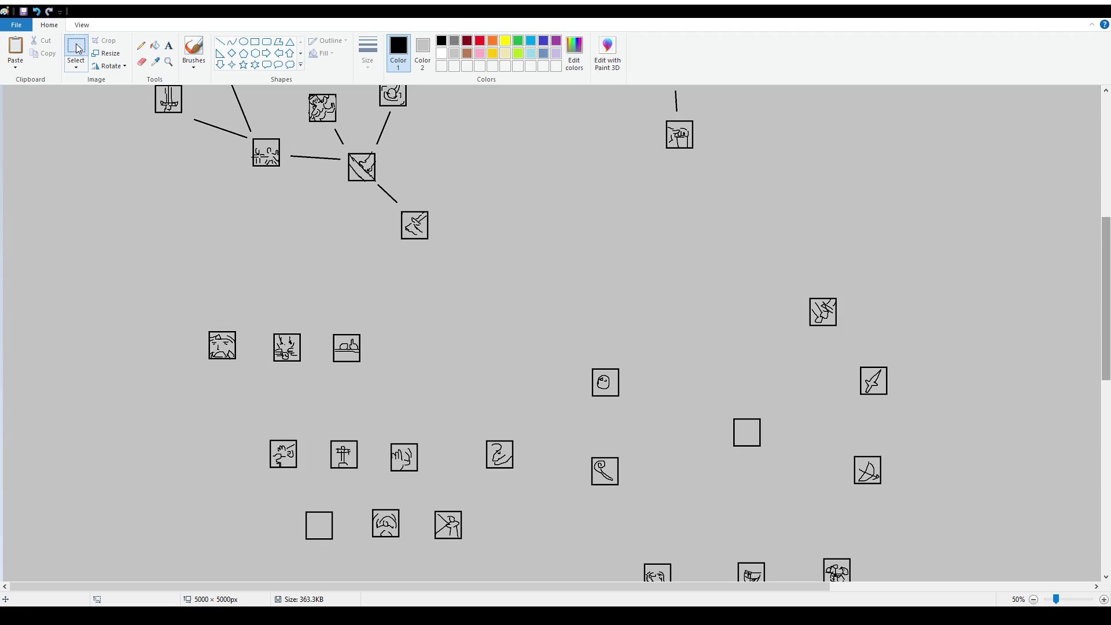
Raise the bottom icons, put the squiggle icon at the row's end, and shift the upper-left icons left.
{"action": "scroll", "coordinate": [255, 289], "scroll_direction": "down", "scroll_amount": 2}
{"action": "mouse_move", "coordinate": [254, 297]}
{"action": "left_mouse_down"}
{"action": "mouse_move", "coordinate": [538, 363]}
{"action": "mouse_move", "coordinate": [442, 317]}
{"action": "mouse_move", "coordinate": [438, 301]}
{"action": "left_mouse_up"}
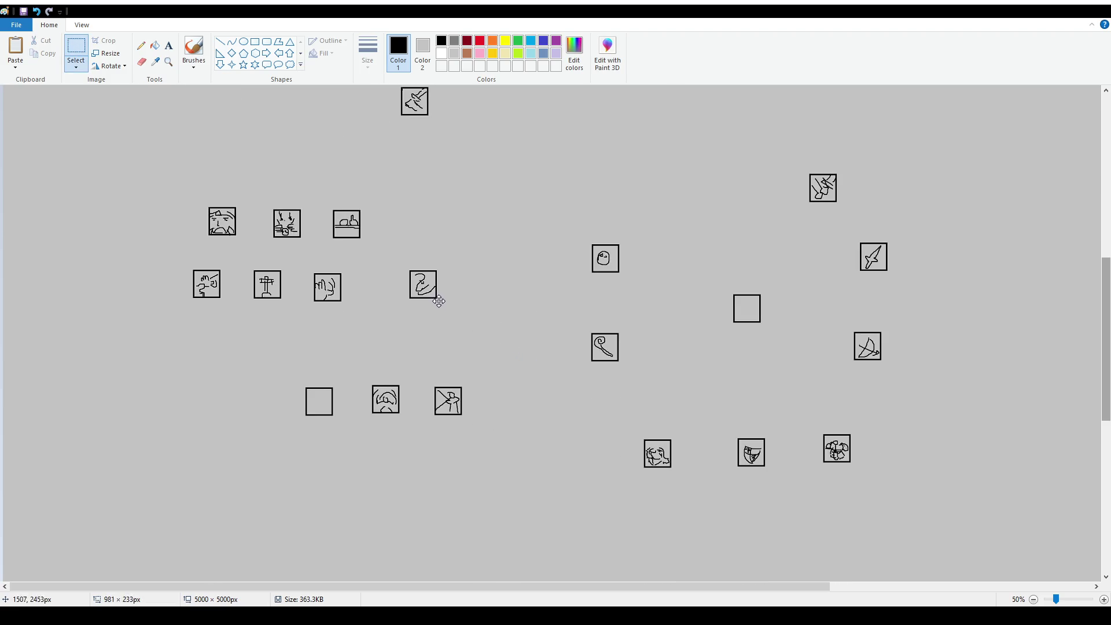
{"action": "mouse_move", "coordinate": [297, 375]}
{"action": "left_mouse_down"}
{"action": "mouse_move", "coordinate": [491, 436]}
{"action": "mouse_move", "coordinate": [350, 379]}
{"action": "mouse_move", "coordinate": [396, 368]}
{"action": "left_mouse_up"}
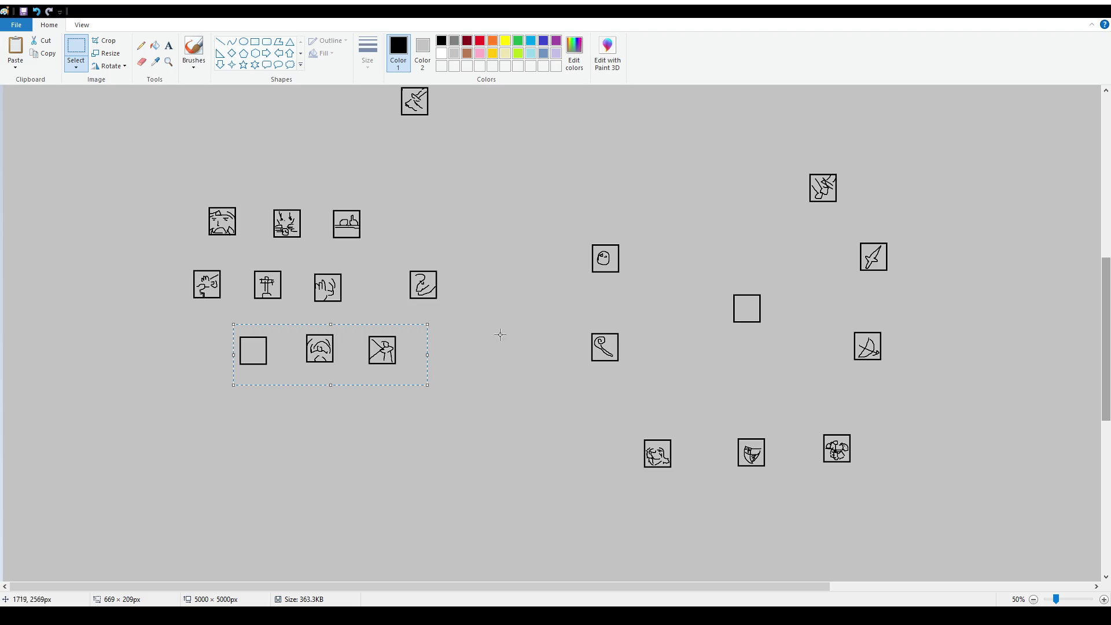
{"action": "mouse_move", "coordinate": [393, 259]}
{"action": "left_mouse_down"}
{"action": "mouse_move", "coordinate": [458, 306]}
{"action": "mouse_move", "coordinate": [449, 357]}
{"action": "left_mouse_up"}
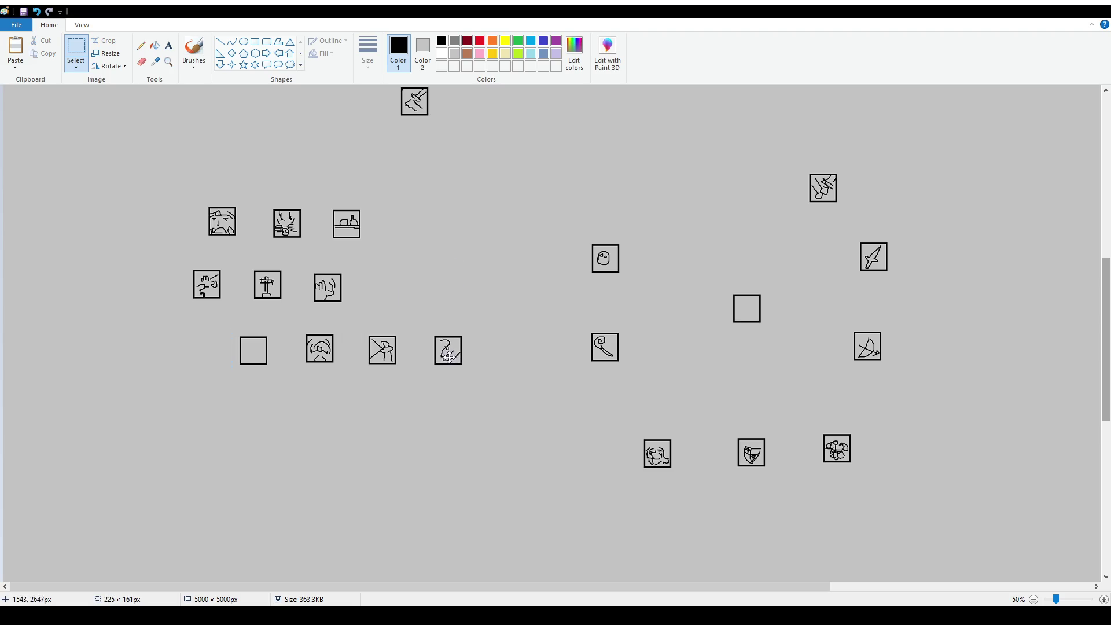
{"action": "left_click_drag", "start_coordinate": [153, 184], "coordinate": [338, 290]}
{"action": "left_click_drag", "start_coordinate": [337, 272], "coordinate": [181, 251]}
{"action": "mouse_move", "coordinate": [227, 326]}
{"action": "left_mouse_down"}
{"action": "mouse_move", "coordinate": [469, 385]}
{"action": "mouse_move", "coordinate": [517, 264]}
{"action": "left_mouse_up"}
{"action": "left_click", "coordinate": [481, 354]}
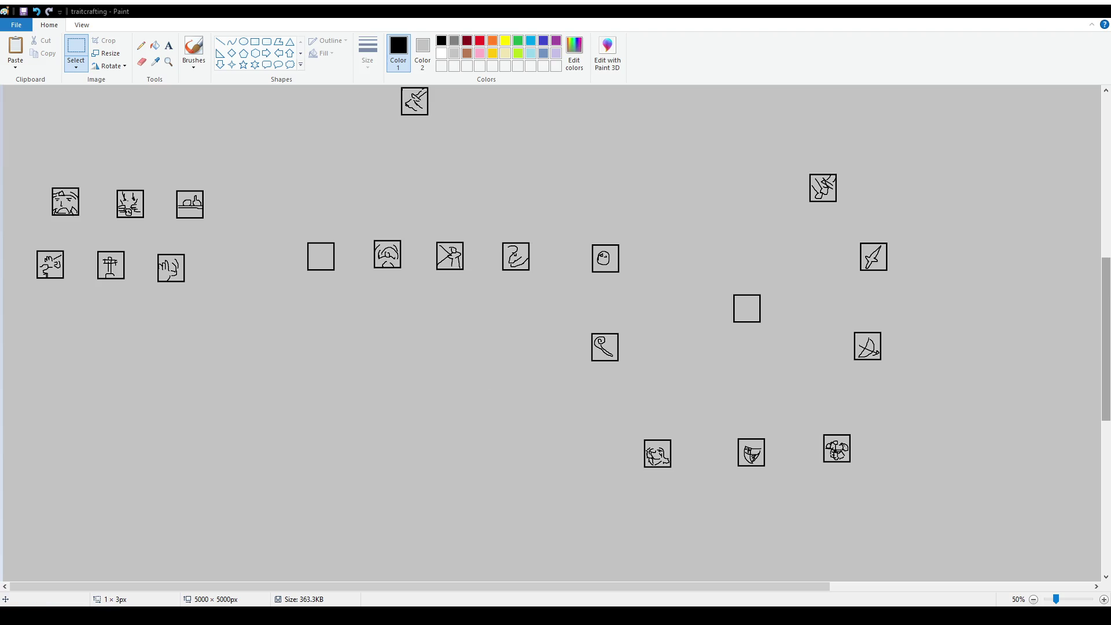
Move the lower-left three-icon row above the four-icon row and realign the middle and top-left icons.
{"action": "mouse_move", "coordinate": [23, 238]}
{"action": "left_mouse_down"}
{"action": "mouse_move", "coordinate": [201, 300]}
{"action": "mouse_move", "coordinate": [492, 207]}
{"action": "left_mouse_up"}
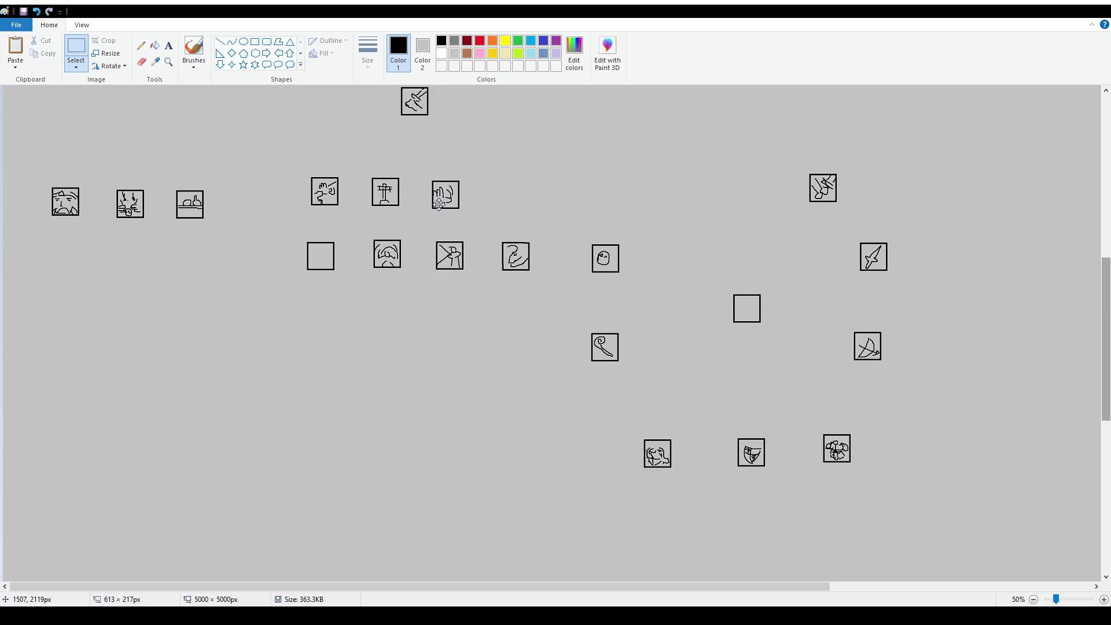
{"action": "left_click", "coordinate": [310, 190]}
{"action": "mouse_move", "coordinate": [292, 166]}
{"action": "left_mouse_down"}
{"action": "mouse_move", "coordinate": [639, 288]}
{"action": "mouse_move", "coordinate": [429, 340]}
{"action": "left_mouse_up"}
{"action": "mouse_move", "coordinate": [43, 179]}
{"action": "left_mouse_down"}
{"action": "mouse_move", "coordinate": [213, 227]}
{"action": "mouse_move", "coordinate": [318, 210]}
{"action": "mouse_move", "coordinate": [362, 257]}
{"action": "left_mouse_up"}
{"action": "left_click", "coordinate": [312, 209]}
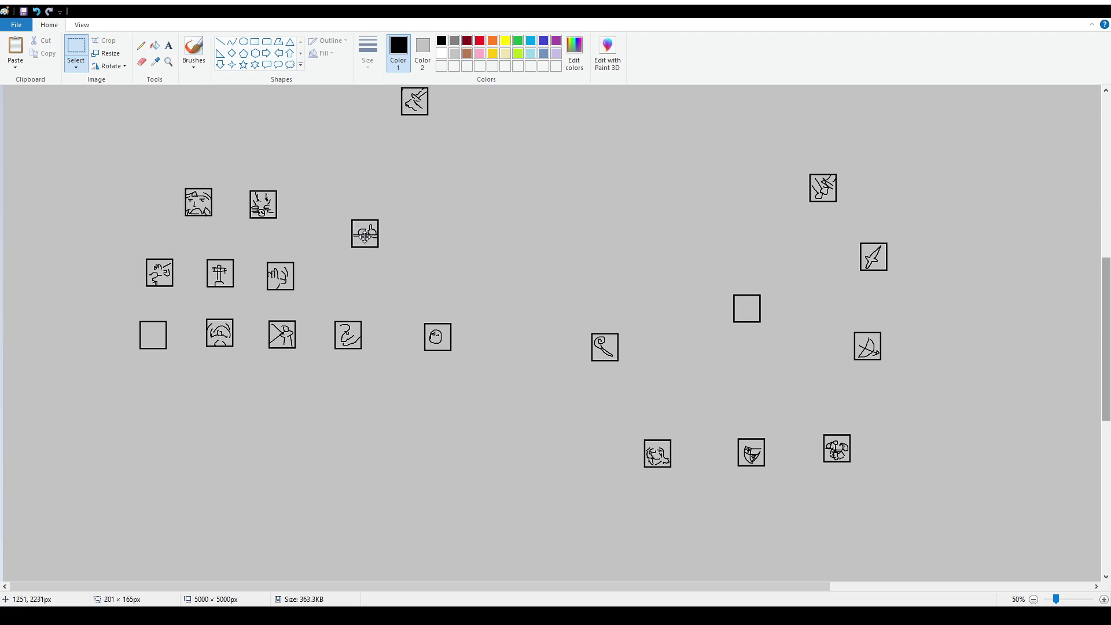
{"action": "mouse_move", "coordinate": [129, 159]}
{"action": "left_mouse_down"}
{"action": "mouse_move", "coordinate": [295, 225]}
{"action": "mouse_move", "coordinate": [286, 217]}
{"action": "left_mouse_up"}
Nudge the loose icon beside the cluster slightly up and to the left.
{"action": "left_click_drag", "start_coordinate": [132, 313], "coordinate": [179, 368]}
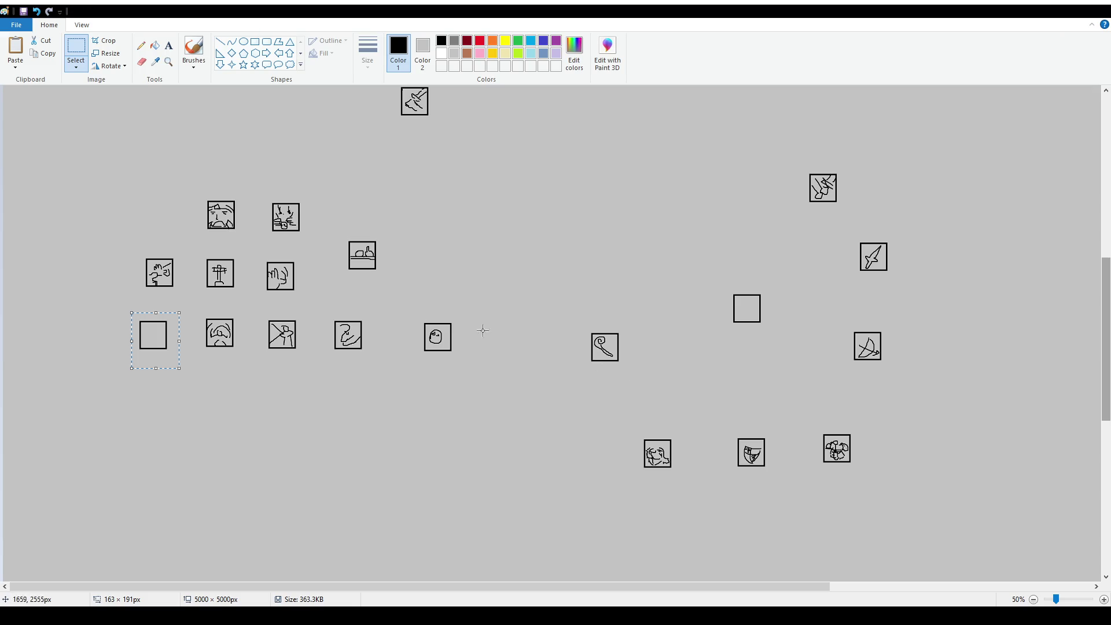
{"action": "left_click_drag", "start_coordinate": [333, 227], "coordinate": [426, 288]}
{"action": "left_click_drag", "start_coordinate": [362, 255], "coordinate": [346, 248]}
{"action": "left_click", "coordinate": [554, 237]}
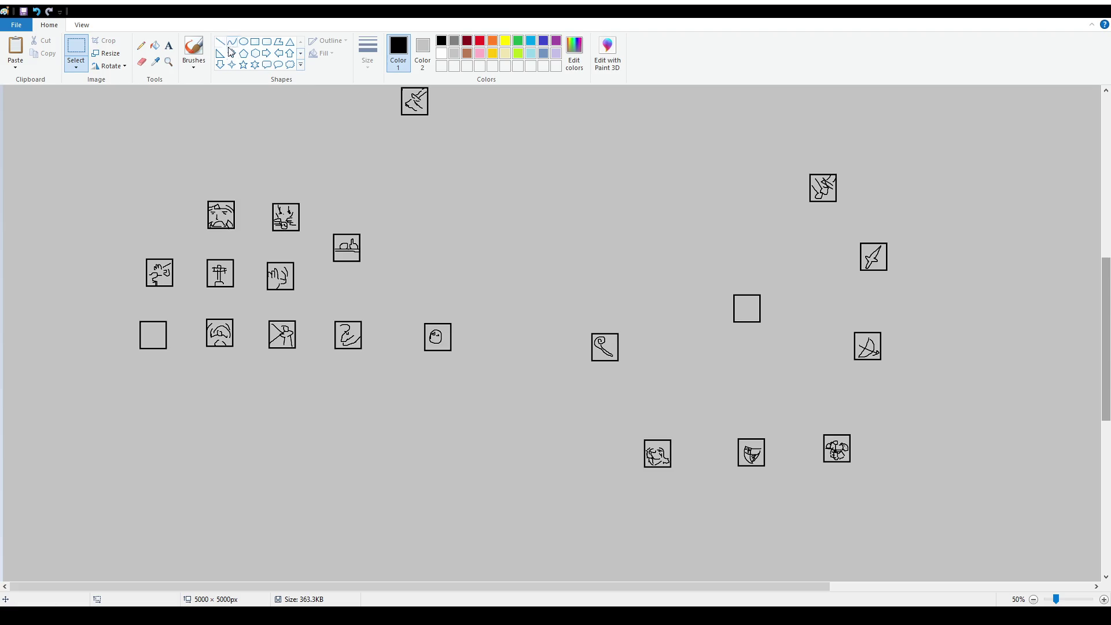
Circle the face, cross and top-row icons with the brush, then undo the marks.
{"action": "left_click", "coordinate": [194, 49]}
{"action": "left_click_drag", "start_coordinate": [194, 339], "coordinate": [198, 305]}
{"action": "left_click_drag", "start_coordinate": [207, 245], "coordinate": [215, 251]}
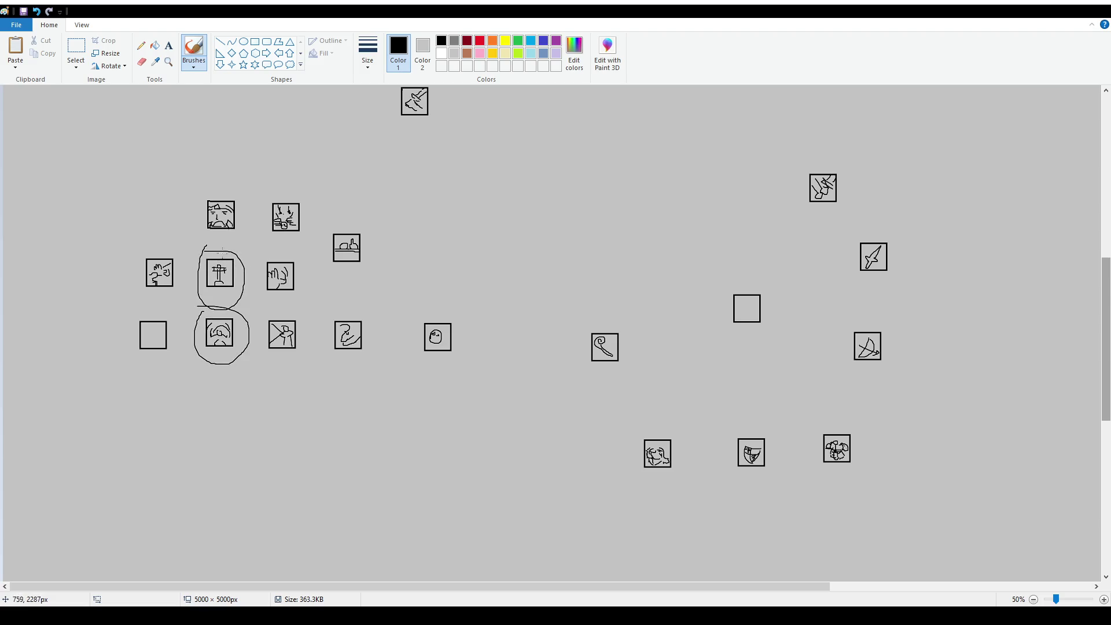
{"action": "left_click_drag", "start_coordinate": [273, 193], "coordinate": [268, 189]}
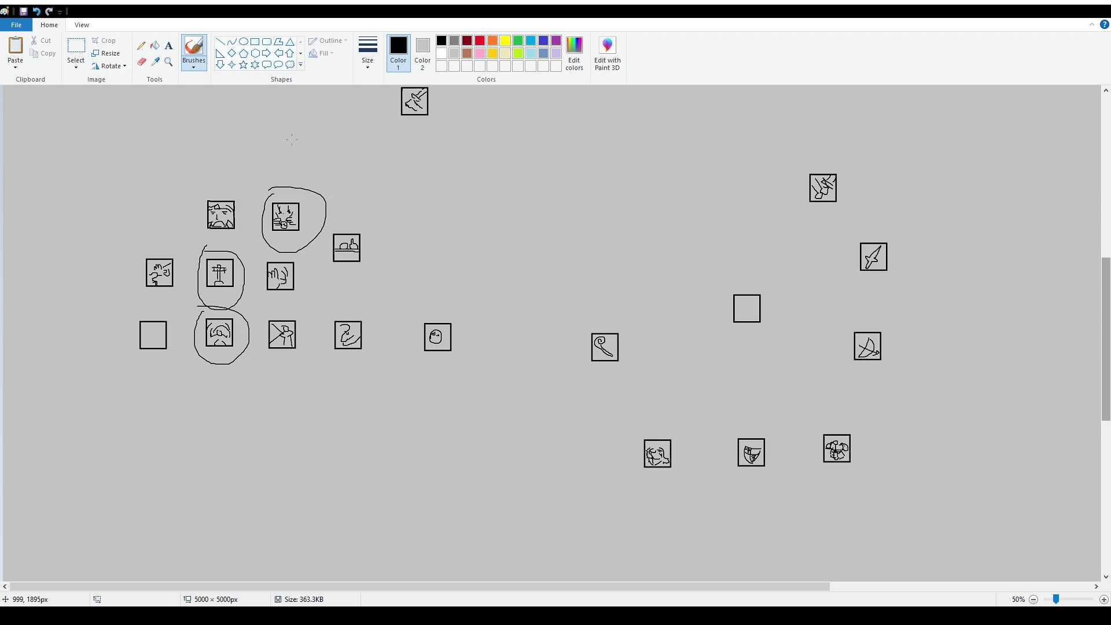
{"action": "key", "text": "ctrl+z"}
{"action": "key", "text": "ctrl+z"}
Zoom in toward Call to Arms, briefly circle the leftmost icon, and undo that circle.
{"action": "scroll", "coordinate": [407, 306], "scroll_direction": "up", "scroll_amount": 2}
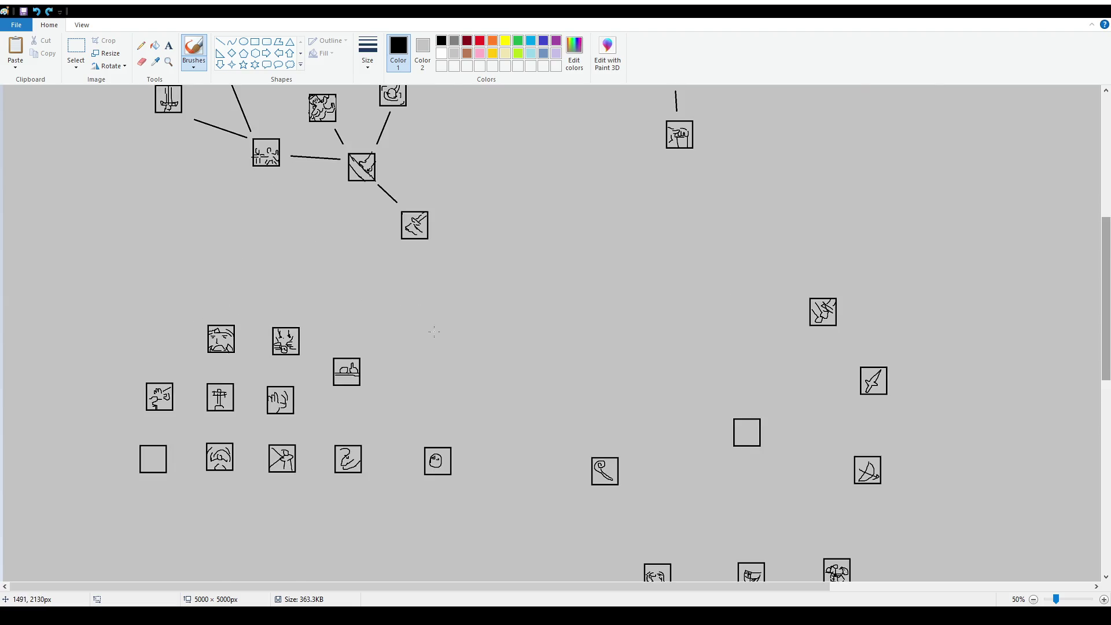
{"action": "scroll", "coordinate": [407, 306], "scroll_direction": "up", "scroll_amount": 2}
{"action": "scroll", "coordinate": [407, 307], "scroll_direction": "up", "scroll_amount": 2}
{"action": "scroll", "coordinate": [407, 307], "scroll_direction": "up", "scroll_amount": 2}
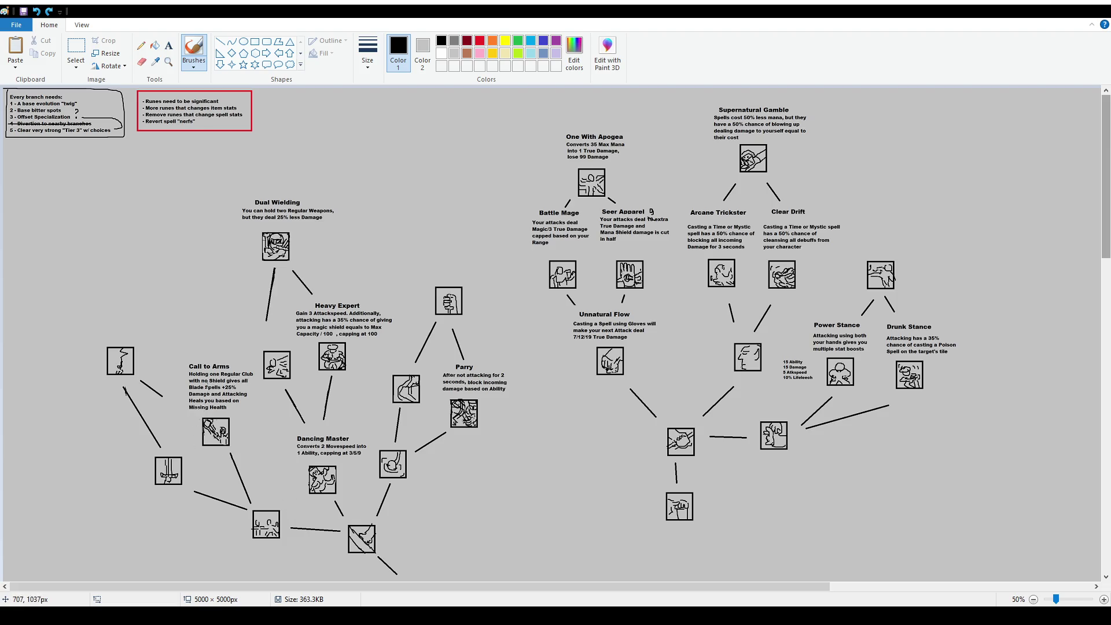
{"action": "mouse_move", "coordinate": [104, 332]}
{"action": "left_mouse_down"}
{"action": "mouse_move", "coordinate": [136, 377]}
{"action": "mouse_move", "coordinate": [108, 328]}
{"action": "left_mouse_up"}
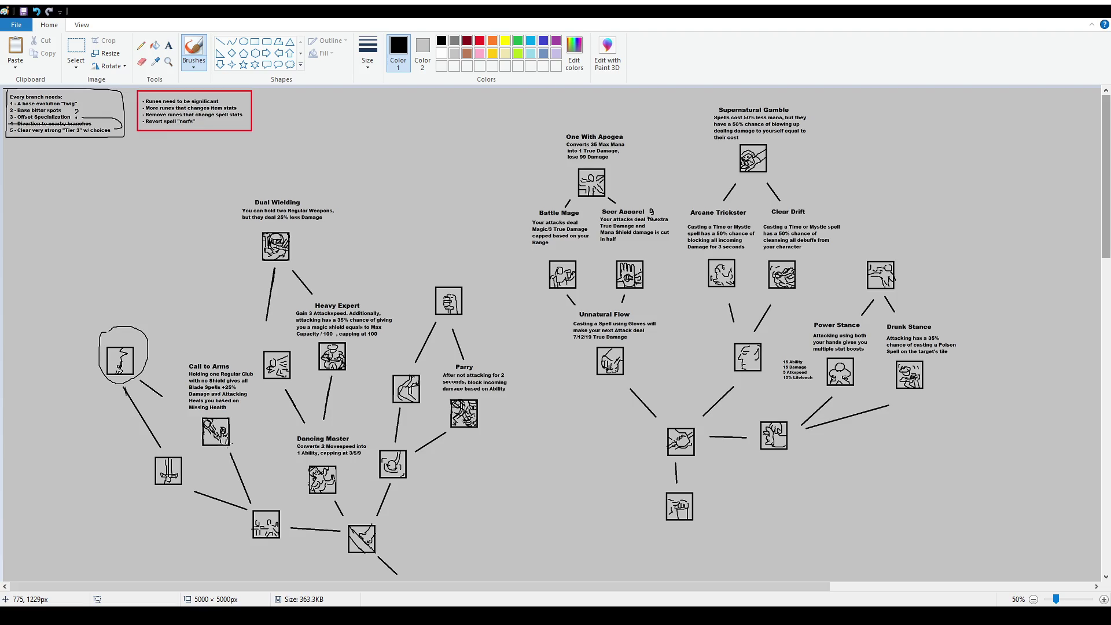
{"action": "key", "text": "ctrl+z"}
{"action": "scroll", "coordinate": [259, 414], "scroll_direction": "up", "scroll_amount": 1, "text": "ctrl"}
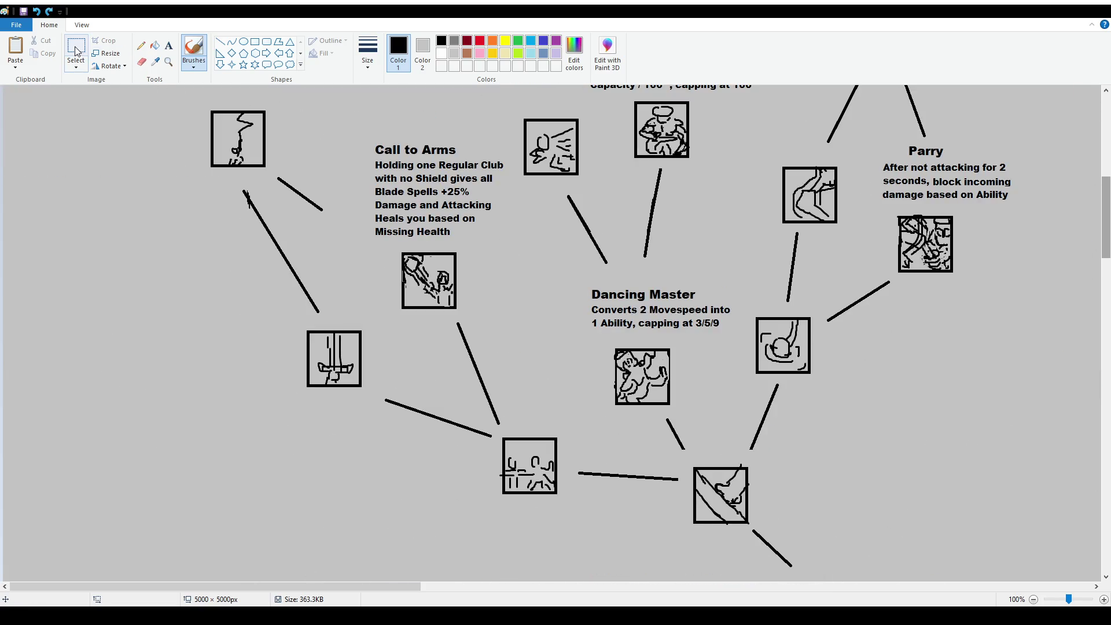
Delete 'and Attacking' and the missing-health healing text from Call to Arms, then reposition the block.
{"action": "left_click", "coordinate": [76, 47]}
{"action": "left_click_drag", "start_coordinate": [418, 198], "coordinate": [492, 212]}
{"action": "key", "text": "Delete"}
{"action": "left_click_drag", "start_coordinate": [371, 212], "coordinate": [488, 239]}
{"action": "key", "text": "Delete"}
{"action": "mouse_move", "coordinate": [359, 128]}
{"action": "left_mouse_down"}
{"action": "mouse_move", "coordinate": [508, 213]}
{"action": "mouse_move", "coordinate": [493, 216]}
{"action": "left_mouse_up"}
{"action": "left_click", "coordinate": [535, 316]}
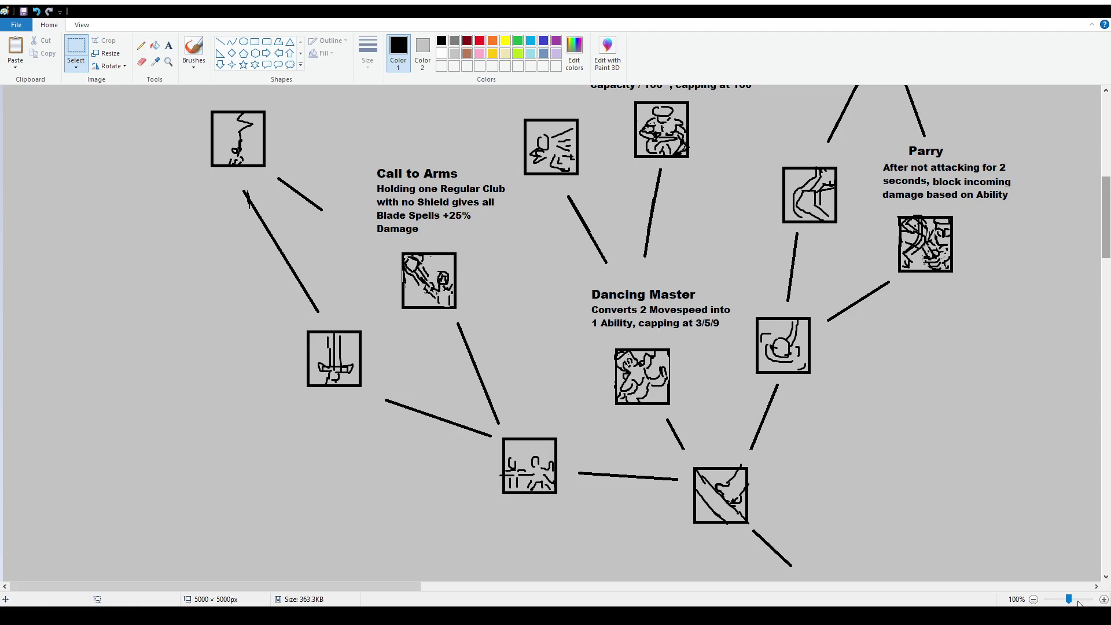
Zoom out to 50% and move the Parry title and description slightly left.
{"action": "left_click", "coordinate": [1033, 600]}
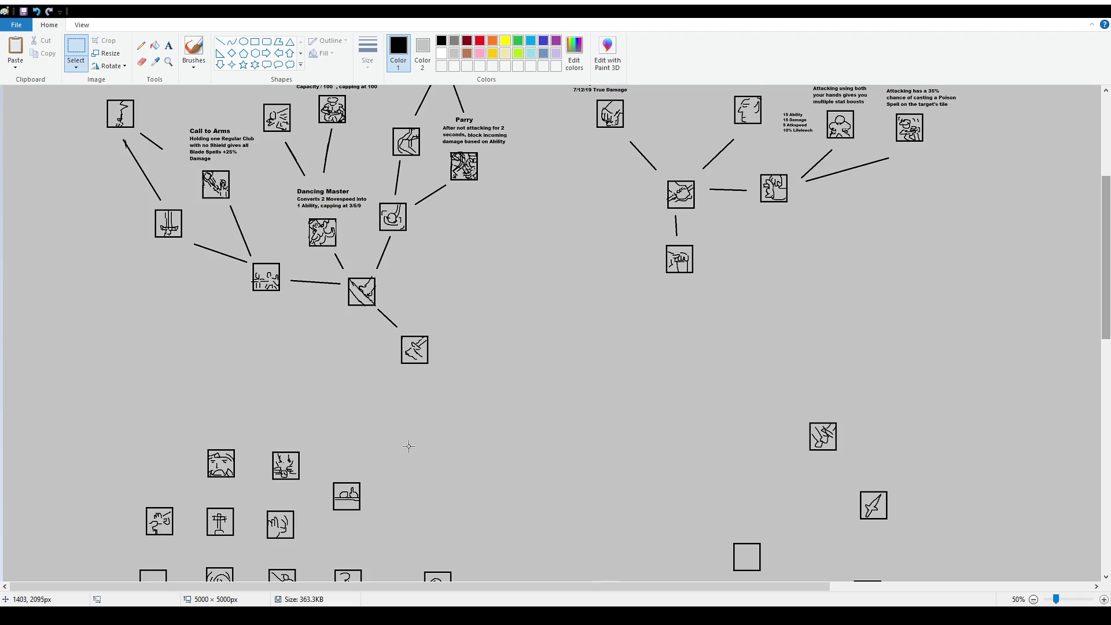
{"action": "scroll", "coordinate": [422, 466], "scroll_direction": "down", "scroll_amount": 2}
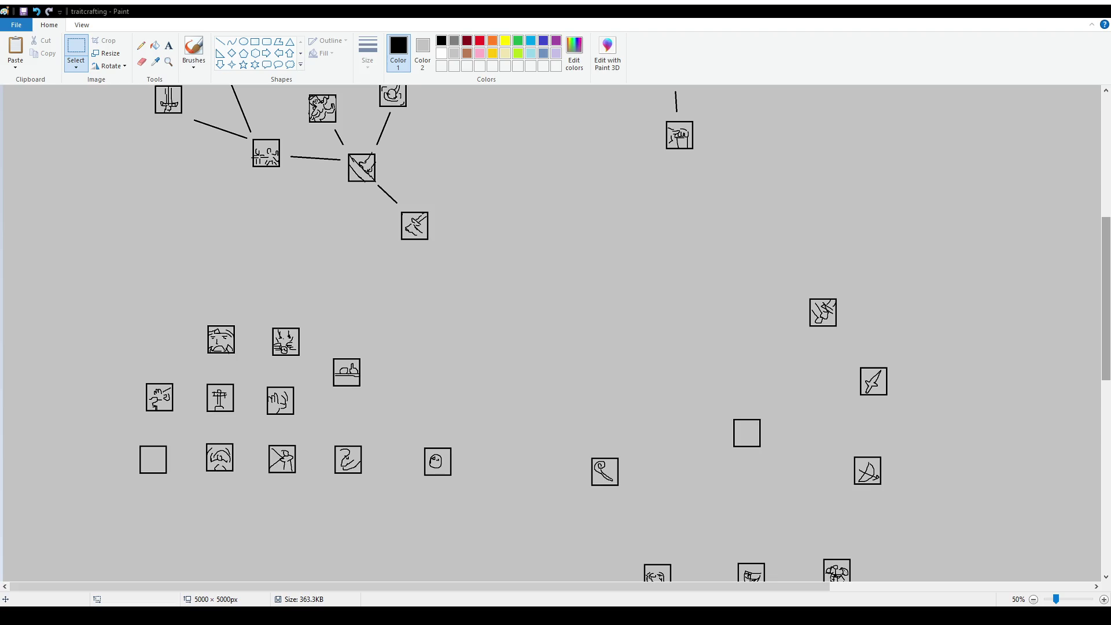
{"action": "scroll", "coordinate": [674, 381], "scroll_direction": "up", "scroll_amount": 6}
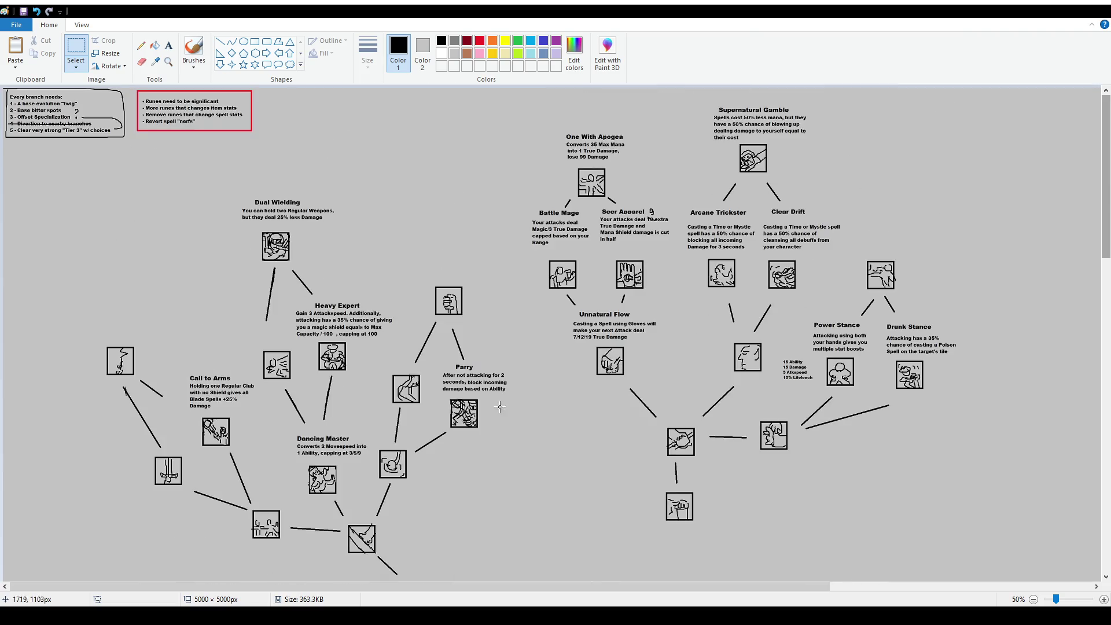
{"action": "mouse_move", "coordinate": [436, 360]}
{"action": "left_mouse_down"}
{"action": "mouse_move", "coordinate": [521, 398]}
{"action": "mouse_move", "coordinate": [506, 387]}
{"action": "left_mouse_up"}
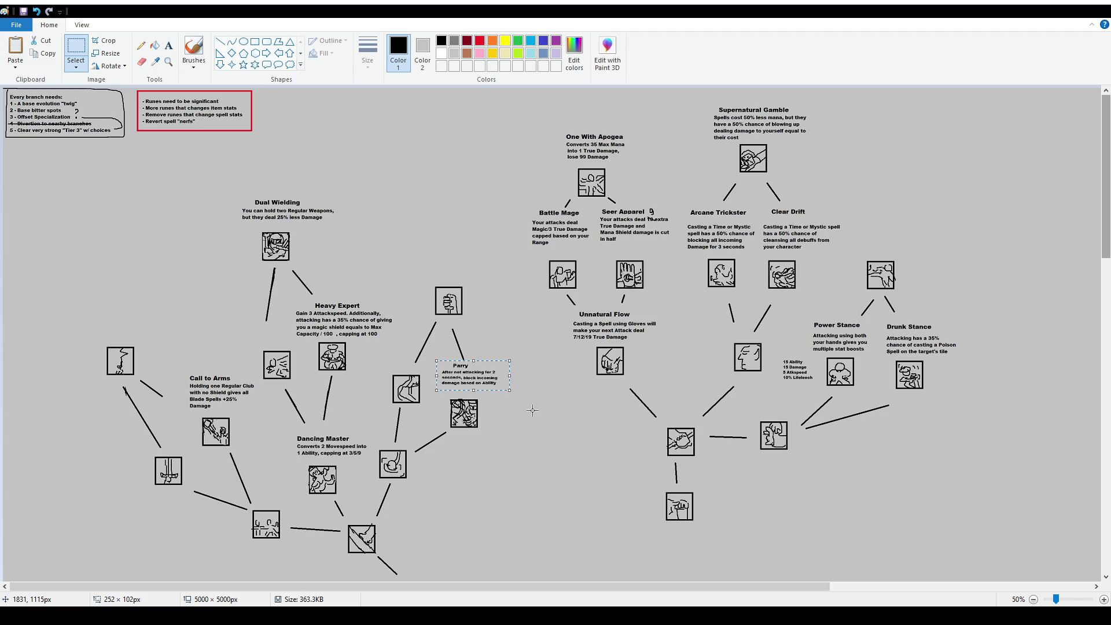
{"action": "key", "text": "ctrl+z"}
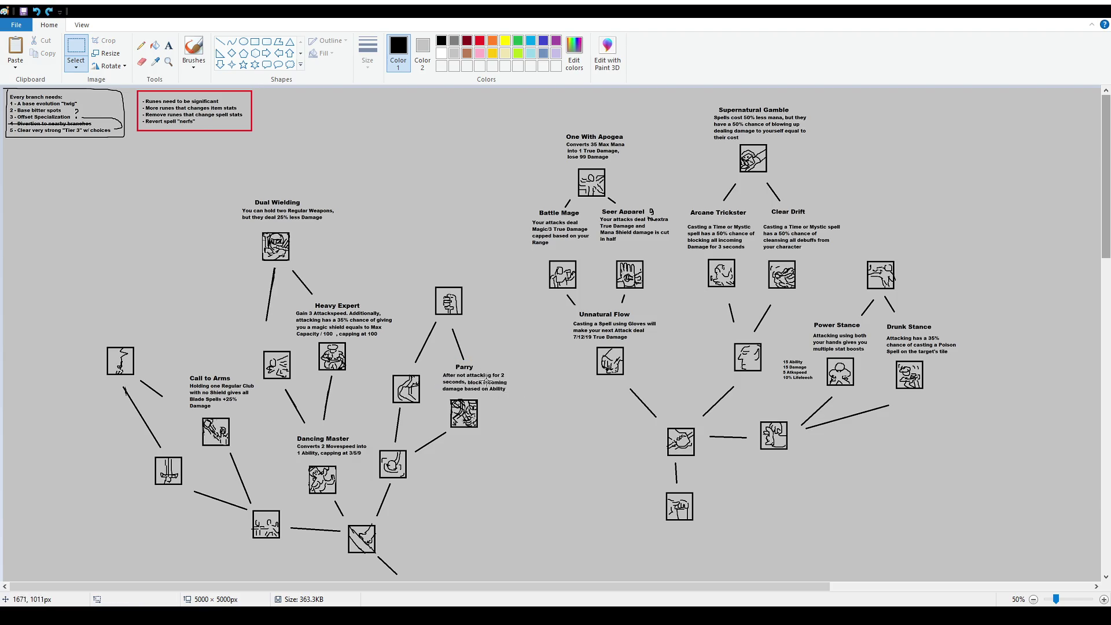
{"action": "mouse_move", "coordinate": [439, 362]}
{"action": "left_mouse_down"}
{"action": "mouse_move", "coordinate": [524, 397]}
{"action": "mouse_move", "coordinate": [507, 389]}
{"action": "left_mouse_up"}
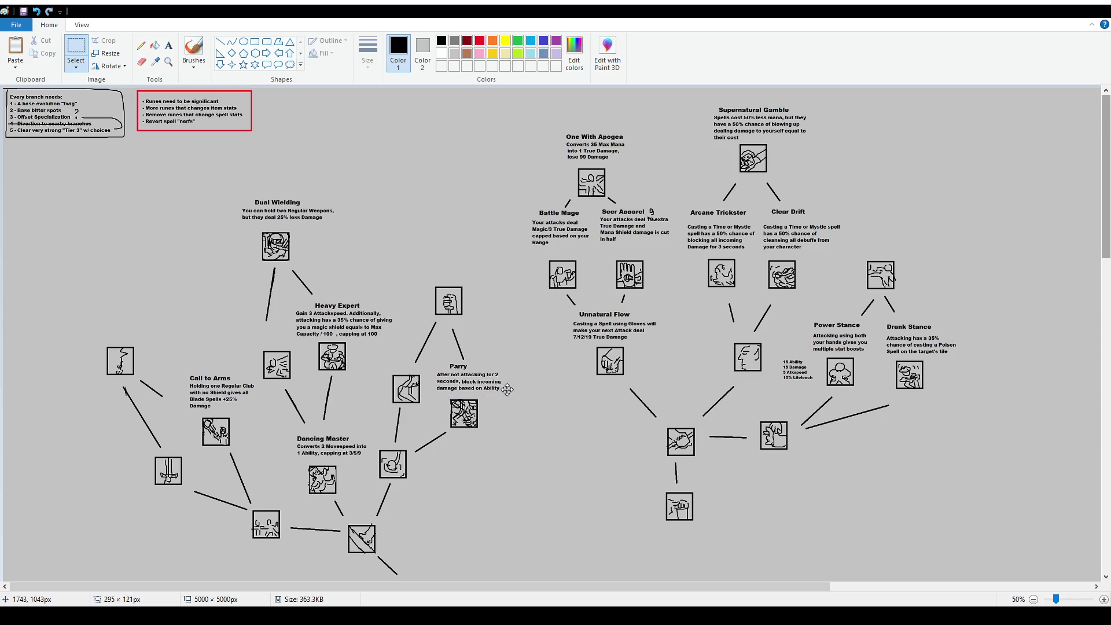
{"action": "left_click", "coordinate": [446, 373]}
Draw straight lines from the swirl icon to its right, upper, upper-left and left neighbours.
{"action": "scroll", "coordinate": [424, 366], "scroll_direction": "down", "scroll_amount": 2}
{"action": "scroll", "coordinate": [191, 338], "scroll_direction": "down", "scroll_amount": 2}
{"action": "scroll", "coordinate": [195, 342], "scroll_direction": "up", "scroll_amount": 2}
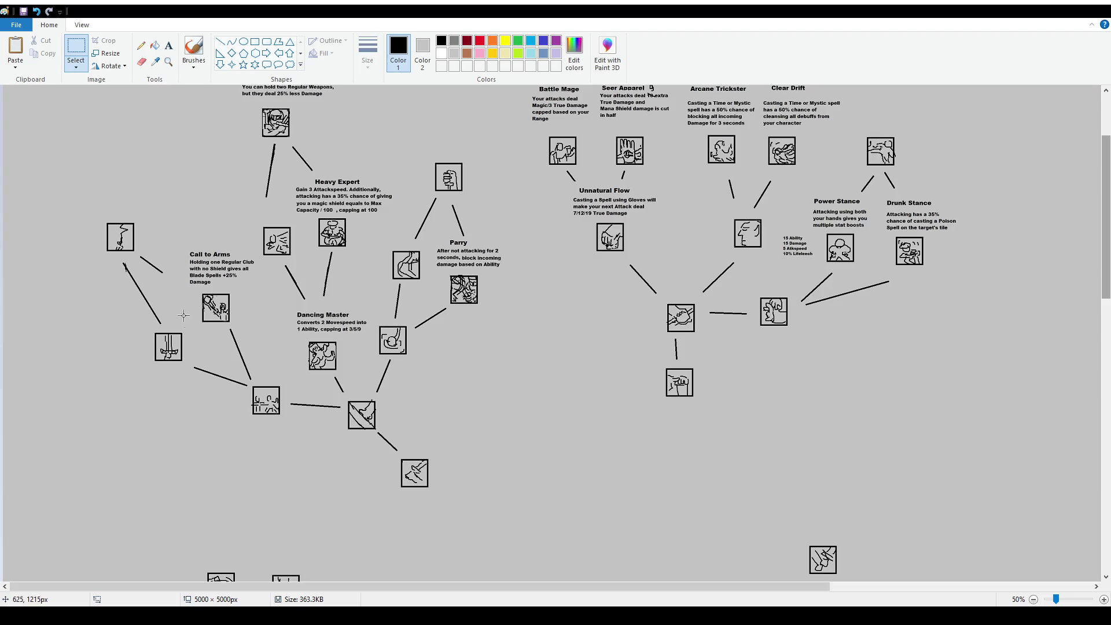
{"action": "scroll", "coordinate": [313, 369], "scroll_direction": "down", "scroll_amount": 2}
{"action": "scroll", "coordinate": [292, 361], "scroll_direction": "down", "scroll_amount": 2}
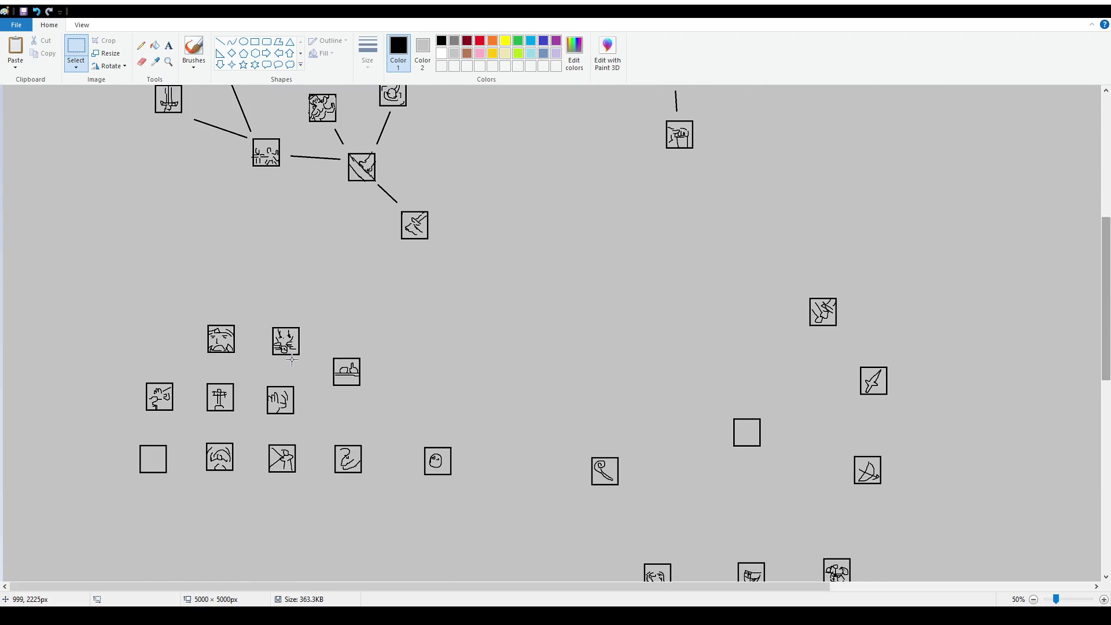
{"action": "scroll", "coordinate": [779, 312], "scroll_direction": "up", "scroll_amount": 4}
{"action": "scroll", "coordinate": [775, 314], "scroll_direction": "up", "scroll_amount": 2}
{"action": "scroll", "coordinate": [730, 305], "scroll_direction": "down", "scroll_amount": 6}
{"action": "left_click", "coordinate": [219, 42]}
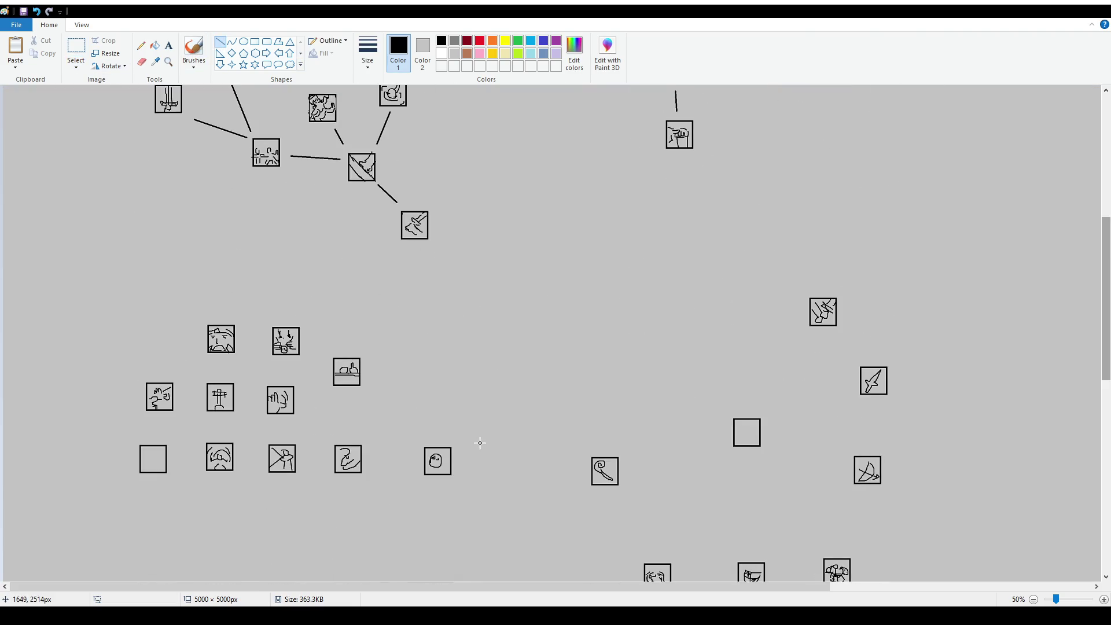
{"action": "left_click_drag", "start_coordinate": [405, 458], "coordinate": [376, 458]}
{"action": "left_click_drag", "start_coordinate": [351, 433], "coordinate": [348, 394]}
{"action": "left_click_drag", "start_coordinate": [334, 436], "coordinate": [312, 413]}
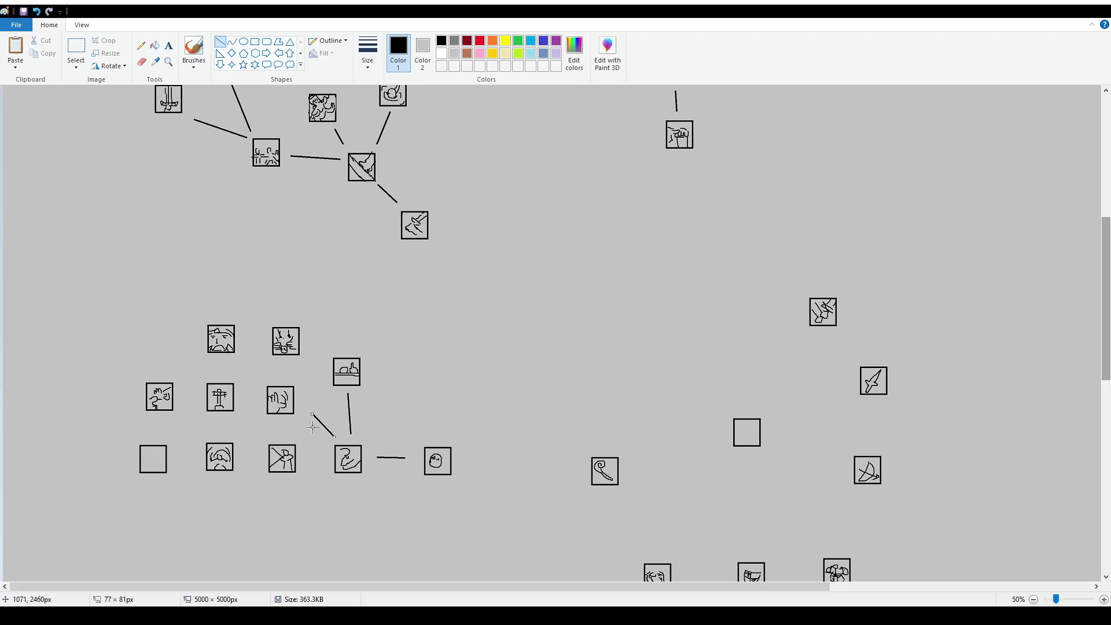
{"action": "left_click_drag", "start_coordinate": [322, 458], "coordinate": [305, 457]}
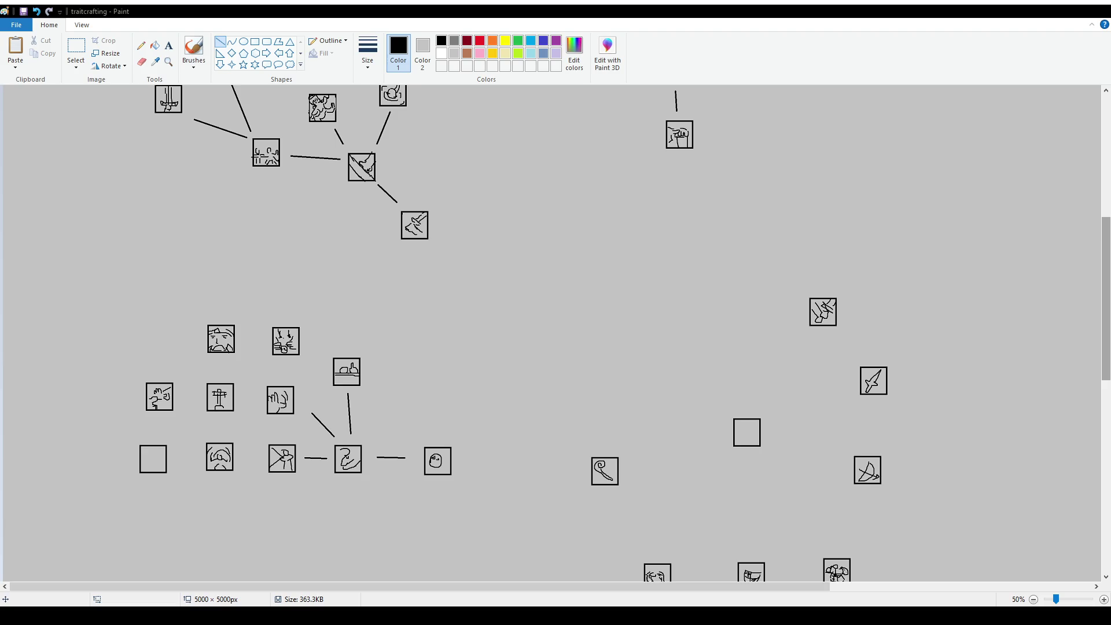
{"action": "scroll", "coordinate": [428, 346], "scroll_direction": "up", "scroll_amount": 5}
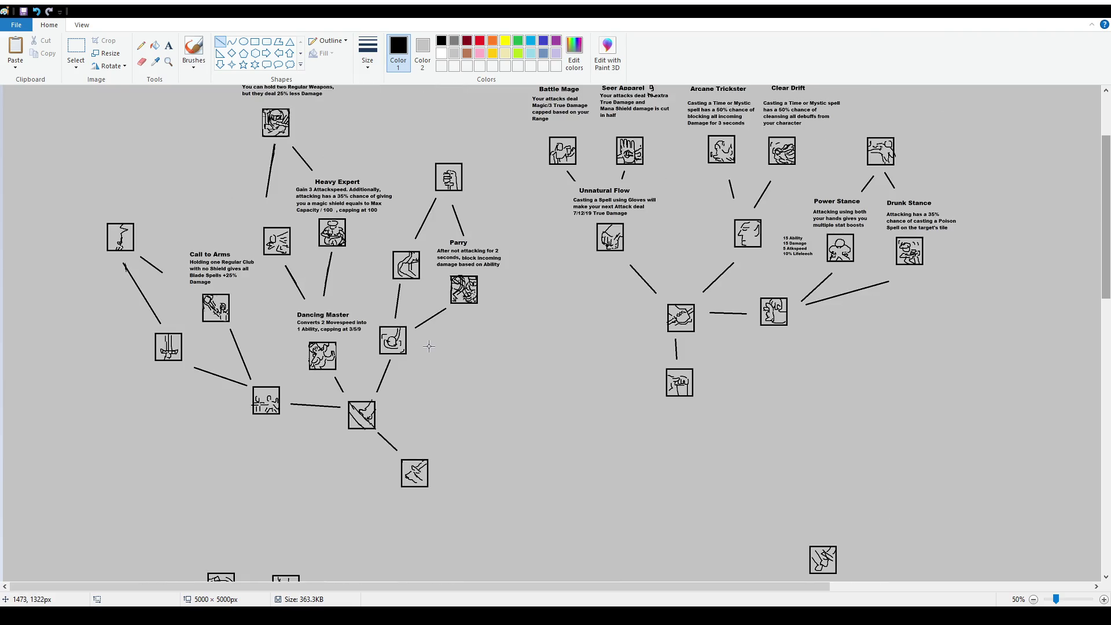
{"action": "scroll", "coordinate": [525, 338], "scroll_direction": "down", "scroll_amount": 5}
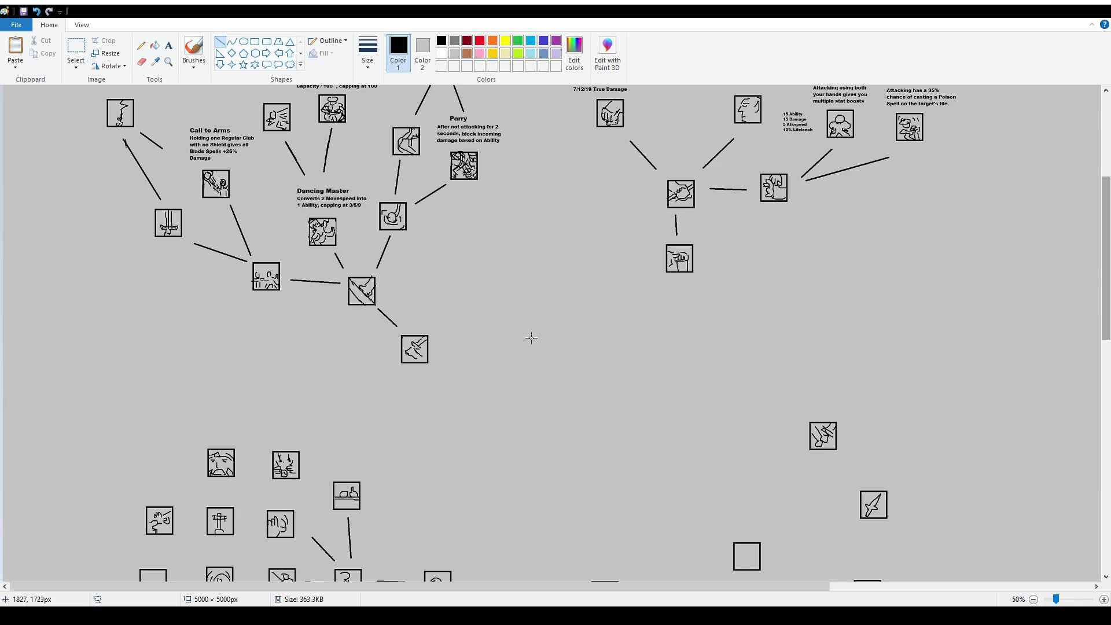
{"action": "scroll", "coordinate": [521, 336], "scroll_direction": "down", "scroll_amount": 2}
{"action": "scroll", "coordinate": [518, 334], "scroll_direction": "up", "scroll_amount": 7}
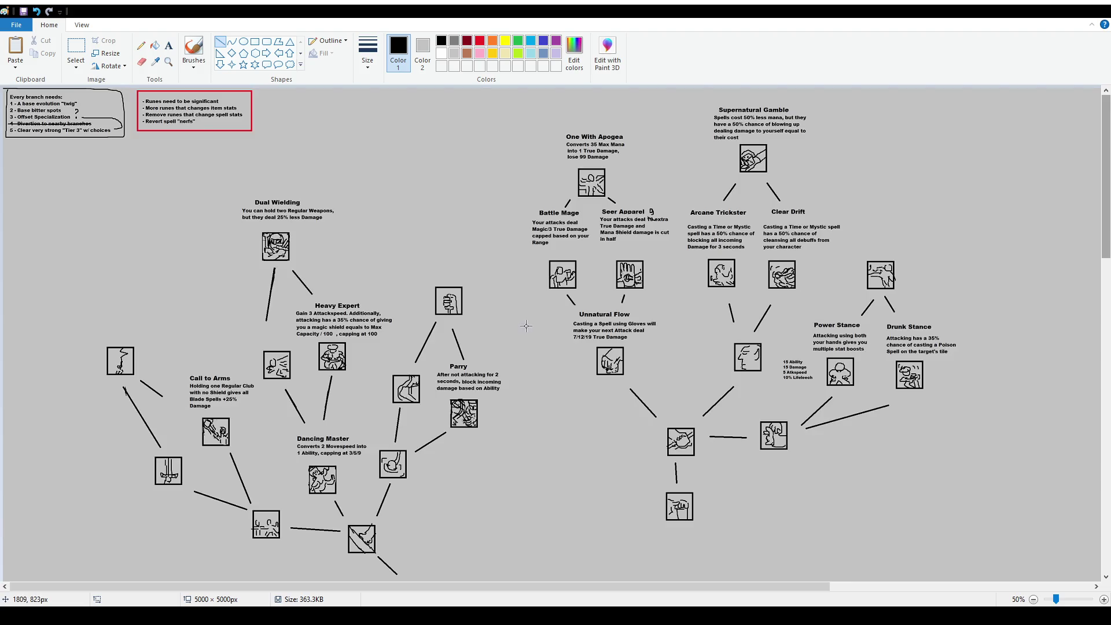
{"action": "scroll", "coordinate": [457, 307], "scroll_direction": "down", "scroll_amount": 3}
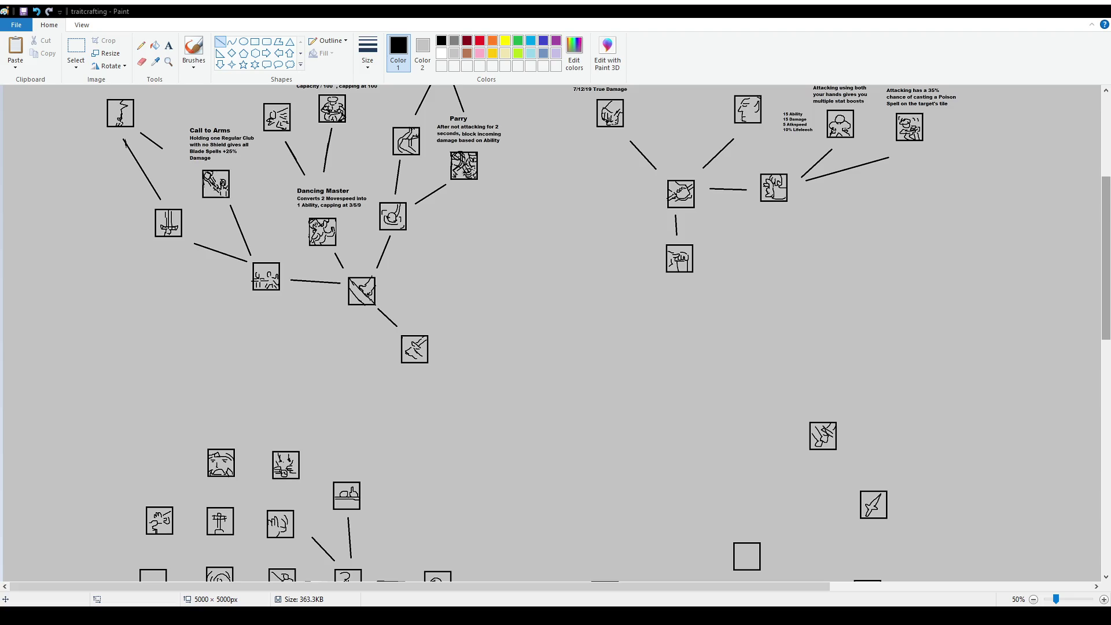
{"action": "scroll", "coordinate": [648, 358], "scroll_direction": "up", "scroll_amount": 2}
{"action": "scroll", "coordinate": [647, 358], "scroll_direction": "up", "scroll_amount": 2}
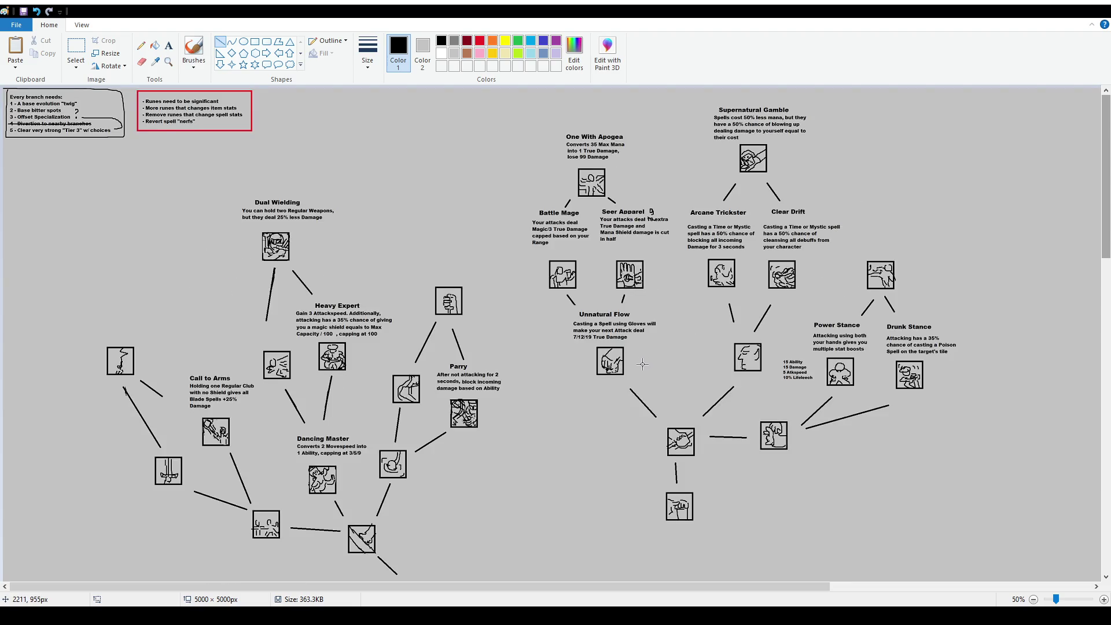
{"action": "scroll", "coordinate": [635, 372], "scroll_direction": "down", "scroll_amount": 10}
{"action": "scroll", "coordinate": [602, 379], "scroll_direction": "up", "scroll_amount": 2}
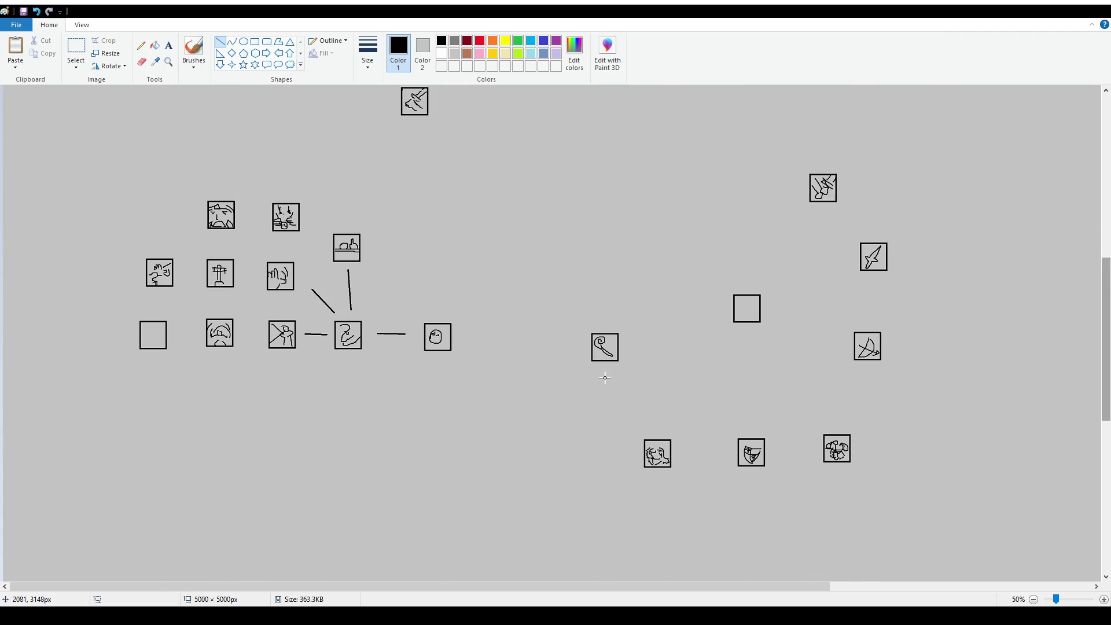
{"action": "scroll", "coordinate": [603, 375], "scroll_direction": "up", "scroll_amount": 2}
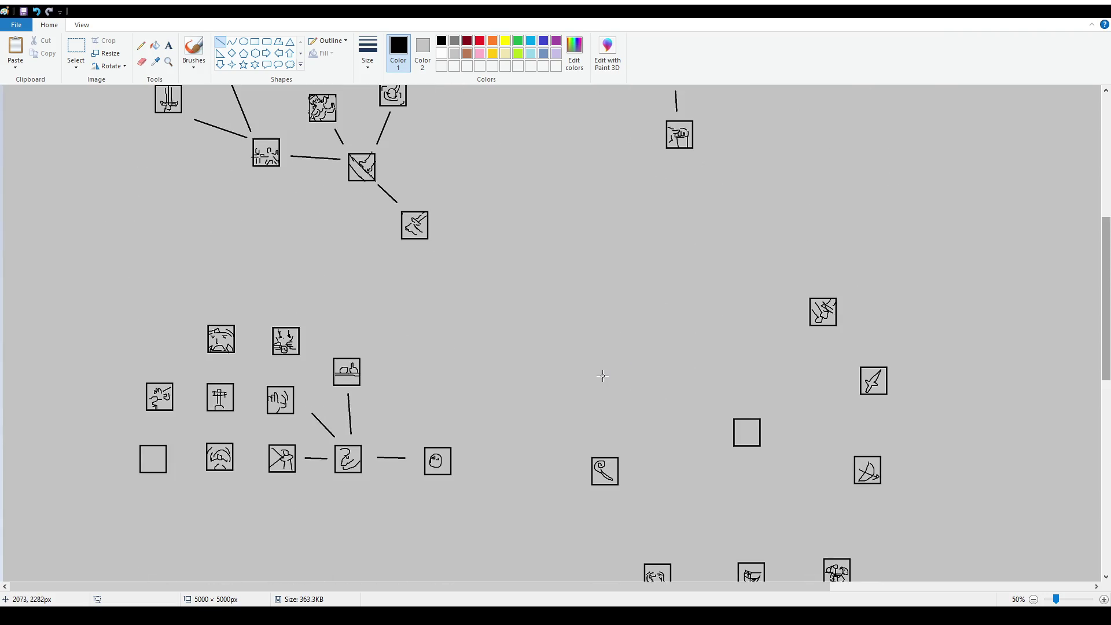
{"action": "left_click", "coordinate": [1104, 599]}
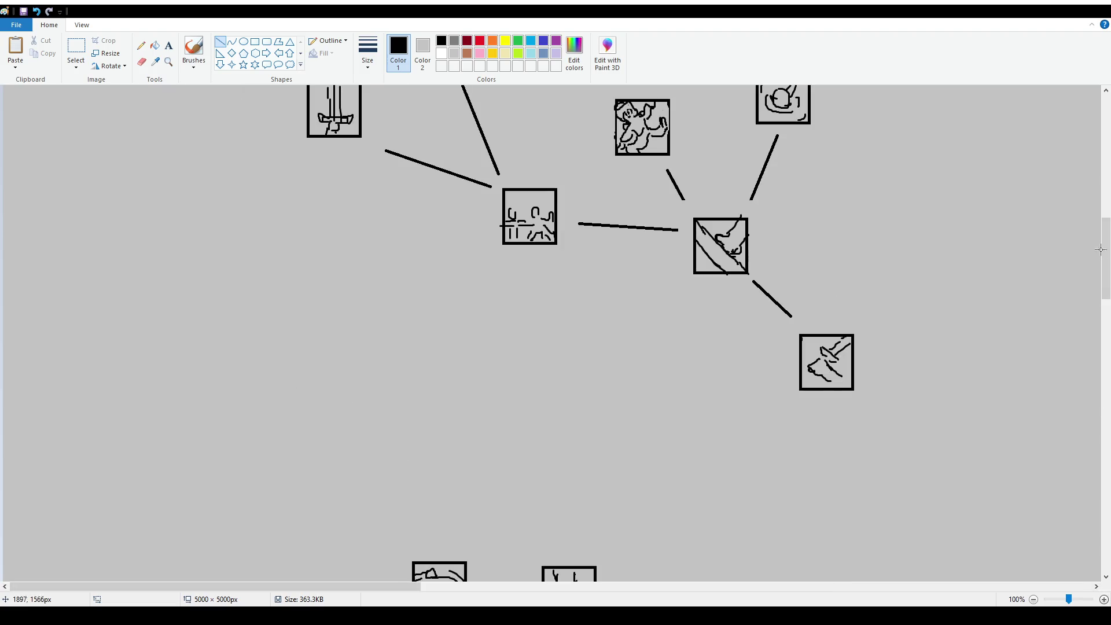
Undo the line joining the crossed-out icon to the swirl icon.
{"action": "left_click_drag", "start_coordinate": [1101, 250], "coordinate": [1100, 314]}
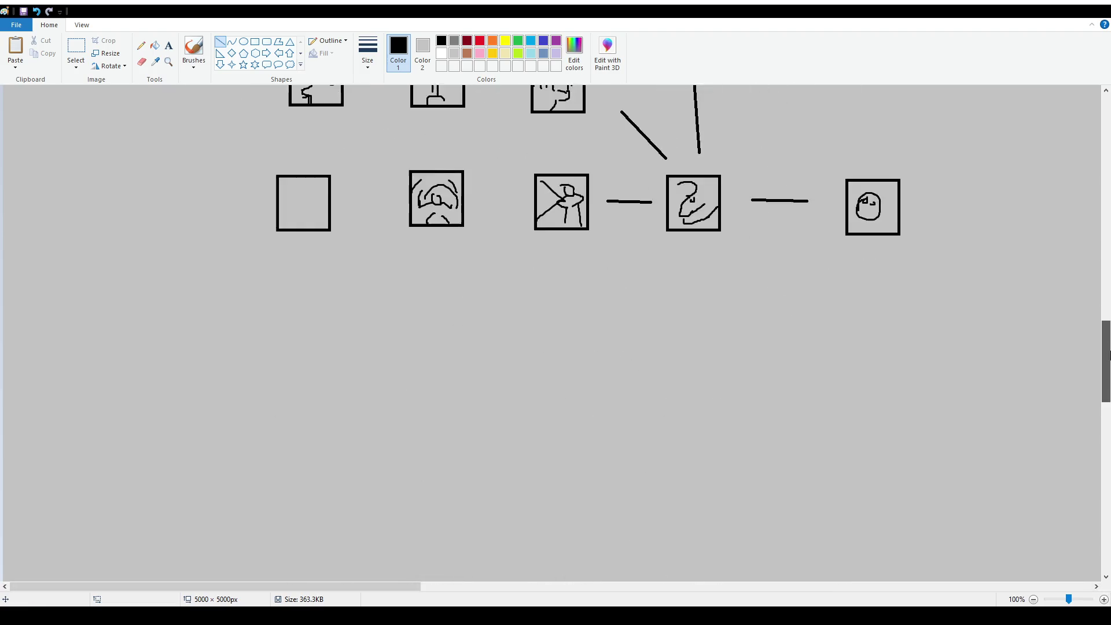
{"action": "left_click", "coordinate": [80, 54]}
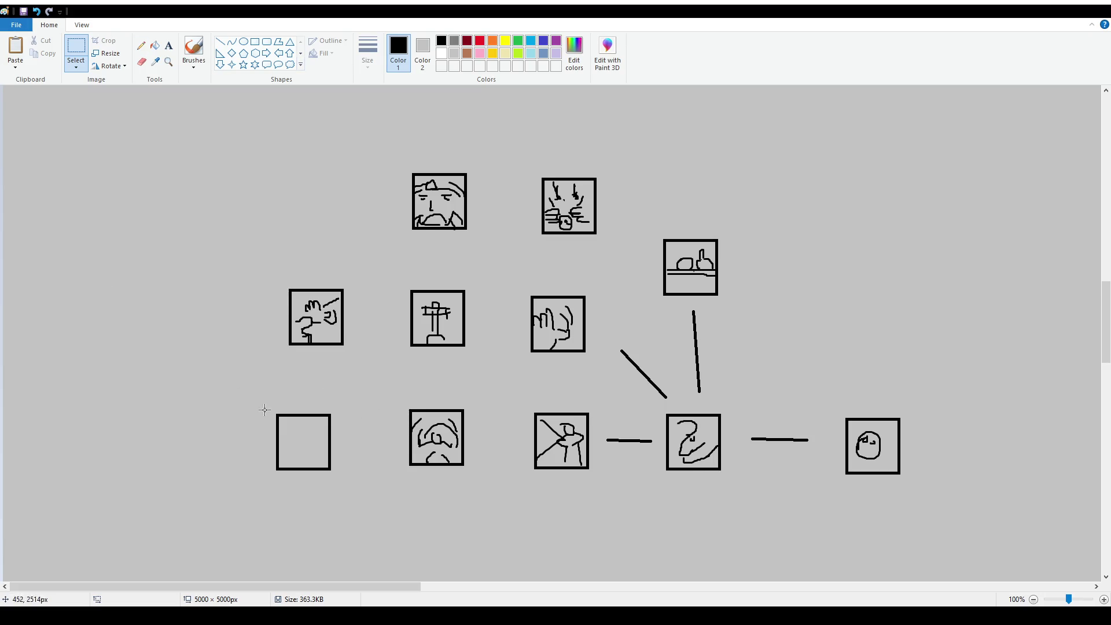
{"action": "left_click_drag", "start_coordinate": [267, 421], "coordinate": [401, 413]}
{"action": "key", "text": "ctrl+z"}
{"action": "left_click_drag", "start_coordinate": [261, 404], "coordinate": [357, 503]}
Move the branch's two top icons and the upper-right icon higher.
{"action": "mouse_move", "coordinate": [402, 161]}
{"action": "left_mouse_down"}
{"action": "mouse_move", "coordinate": [625, 244]}
{"action": "mouse_move", "coordinate": [535, 186]}
{"action": "left_mouse_up"}
{"action": "mouse_move", "coordinate": [647, 223]}
{"action": "left_mouse_down"}
{"action": "mouse_move", "coordinate": [730, 299]}
{"action": "mouse_move", "coordinate": [706, 254]}
{"action": "left_mouse_up"}
{"action": "left_click", "coordinate": [584, 224]}
{"action": "left_click_drag", "start_coordinate": [555, 188], "coordinate": [567, 135]}
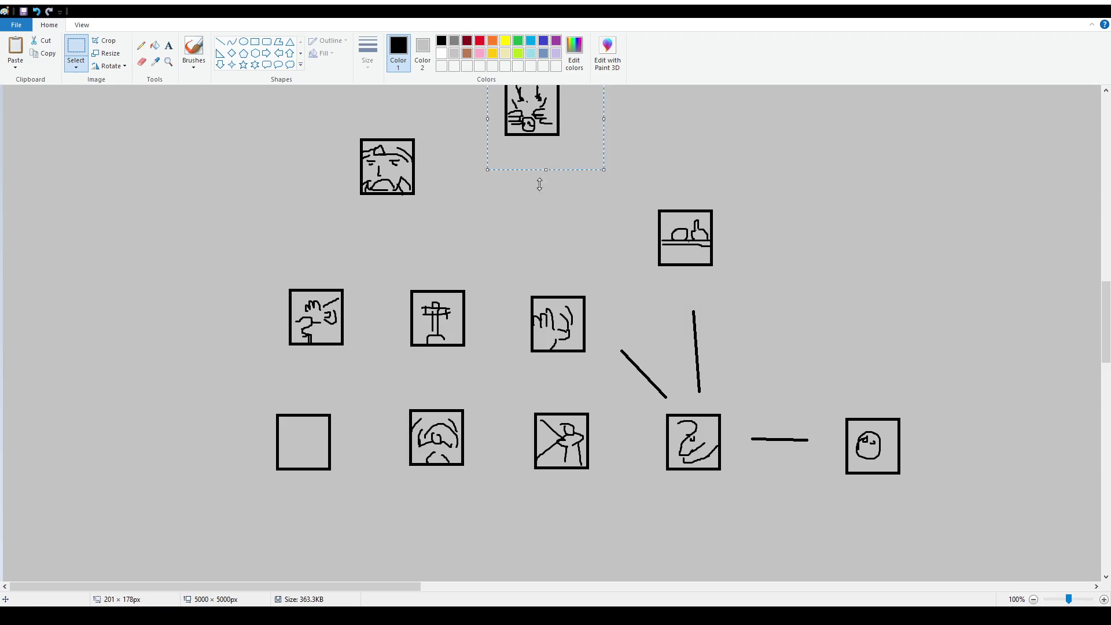
{"action": "scroll", "coordinate": [519, 194], "scroll_direction": "down", "scroll_amount": 2}
{"action": "scroll", "coordinate": [335, 174], "scroll_direction": "up", "scroll_amount": 3}
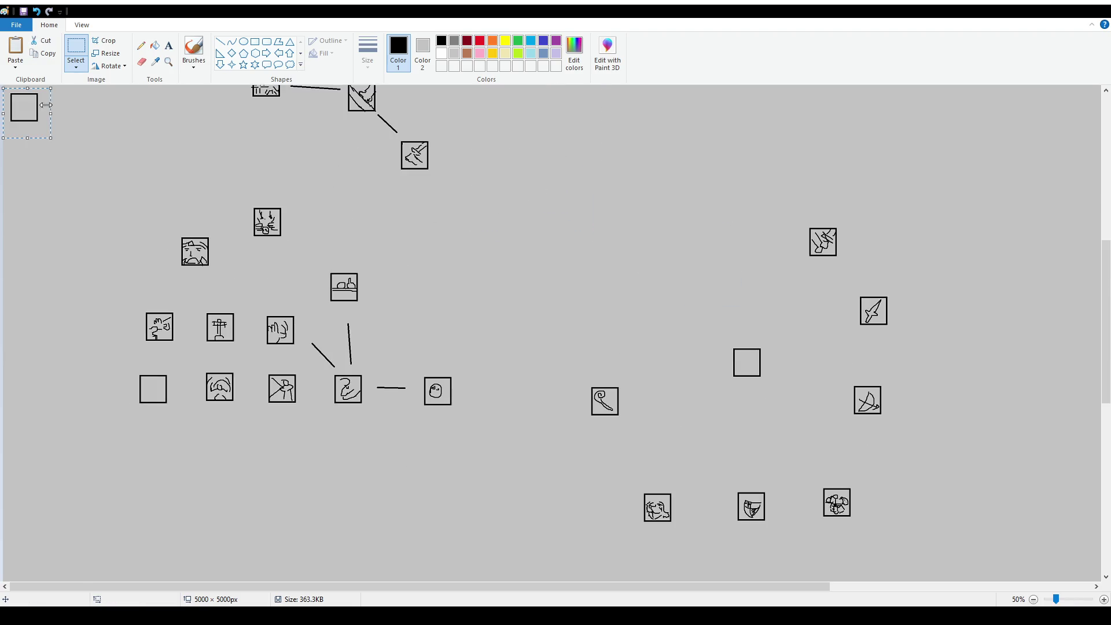
Place a copied empty square in the branch and reposition the scribbled and bearded-face icons.
{"action": "left_click_drag", "start_coordinate": [29, 111], "coordinate": [272, 284]}
{"action": "mouse_move", "coordinate": [238, 197]}
{"action": "left_mouse_down"}
{"action": "mouse_move", "coordinate": [302, 241]}
{"action": "mouse_move", "coordinate": [291, 201]}
{"action": "left_mouse_up"}
{"action": "left_click_drag", "start_coordinate": [248, 255], "coordinate": [300, 300]}
{"action": "left_click", "coordinate": [312, 210]}
{"action": "mouse_move", "coordinate": [164, 228]}
{"action": "left_mouse_down"}
{"action": "mouse_move", "coordinate": [223, 281]}
{"action": "mouse_move", "coordinate": [176, 235]}
{"action": "left_mouse_up"}
{"action": "left_click", "coordinate": [194, 51]}
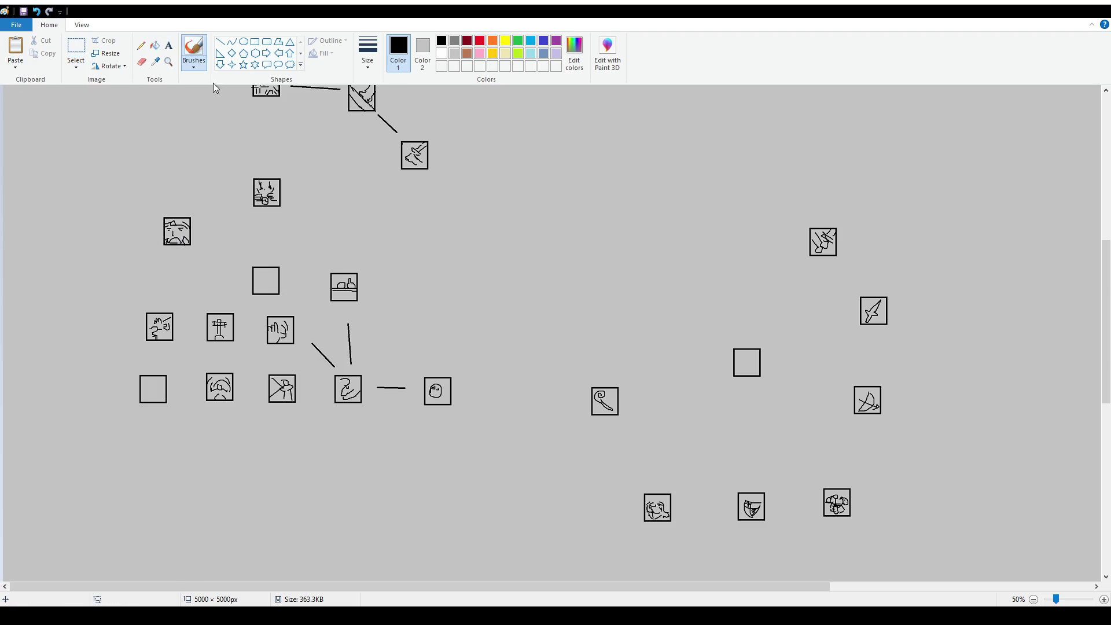
{"action": "left_click_drag", "start_coordinate": [249, 164], "coordinate": [309, 172]}
{"action": "key", "text": "ctrl+z"}
Lower the bottom-left row of icons and delete the two lines above the swirl icon.
{"action": "left_click", "coordinate": [76, 49]}
{"action": "left_click_drag", "start_coordinate": [131, 349], "coordinate": [305, 445]}
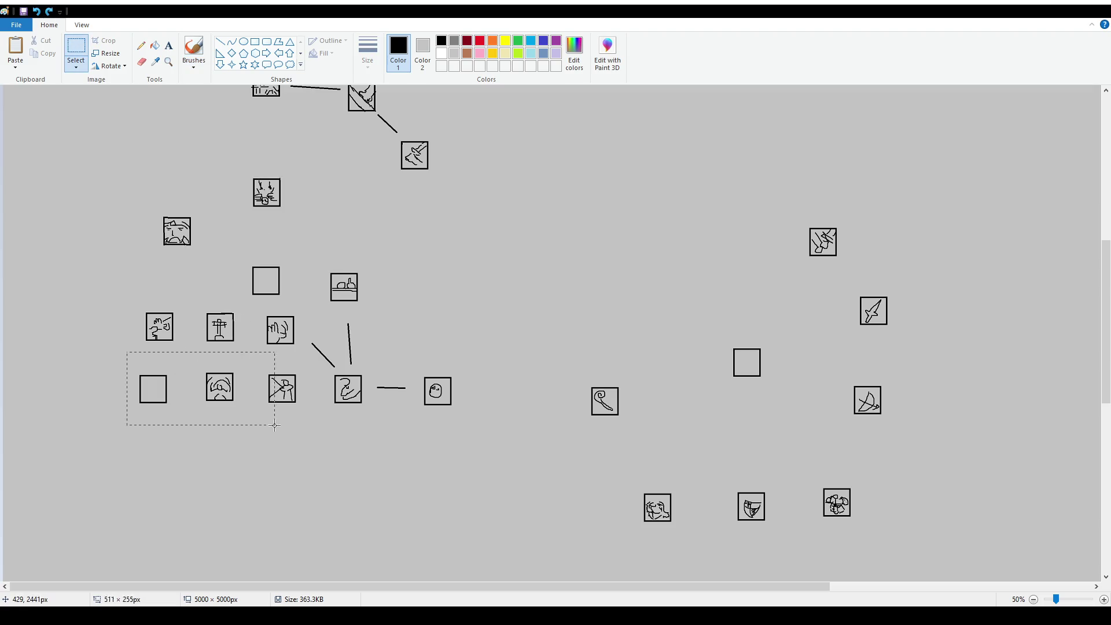
{"action": "left_click", "coordinate": [401, 418]}
{"action": "left_click_drag", "start_coordinate": [145, 371], "coordinate": [487, 442]}
{"action": "mouse_move", "coordinate": [436, 411]}
{"action": "left_mouse_down"}
{"action": "mouse_move", "coordinate": [436, 454]}
{"action": "mouse_move", "coordinate": [435, 444]}
{"action": "left_mouse_up"}
{"action": "left_click_drag", "start_coordinate": [307, 319], "coordinate": [355, 388]}
{"action": "key", "text": "Delete"}
Shift the row of three icons and the bottom row slightly down and right.
{"action": "mouse_move", "coordinate": [123, 306]}
{"action": "left_mouse_down"}
{"action": "mouse_move", "coordinate": [325, 371]}
{"action": "mouse_move", "coordinate": [307, 379]}
{"action": "left_mouse_up"}
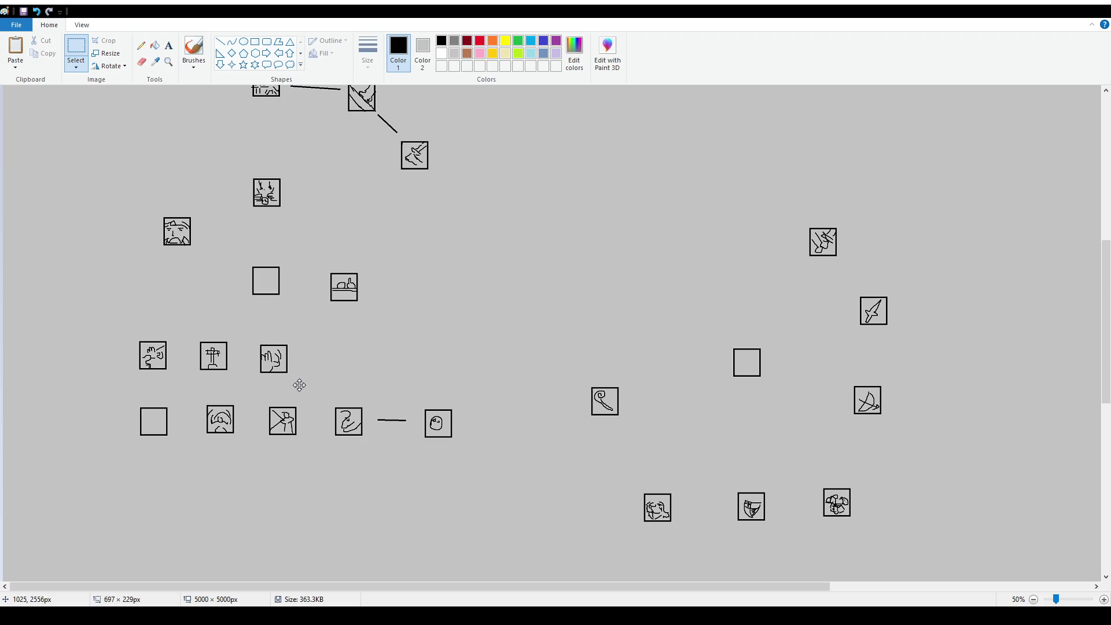
{"action": "left_click", "coordinate": [116, 387]}
{"action": "mouse_move", "coordinate": [117, 386]}
{"action": "left_mouse_down"}
{"action": "mouse_move", "coordinate": [471, 467]}
{"action": "mouse_move", "coordinate": [448, 449]}
{"action": "left_mouse_up"}
{"action": "left_click", "coordinate": [412, 369]}
Raise the crucifix icon and paste an empty box beneath it.
{"action": "mouse_move", "coordinate": [203, 332]}
{"action": "left_mouse_down"}
{"action": "mouse_move", "coordinate": [247, 387]}
{"action": "mouse_move", "coordinate": [225, 336]}
{"action": "left_mouse_up"}
{"action": "key", "text": "ctrl+v"}
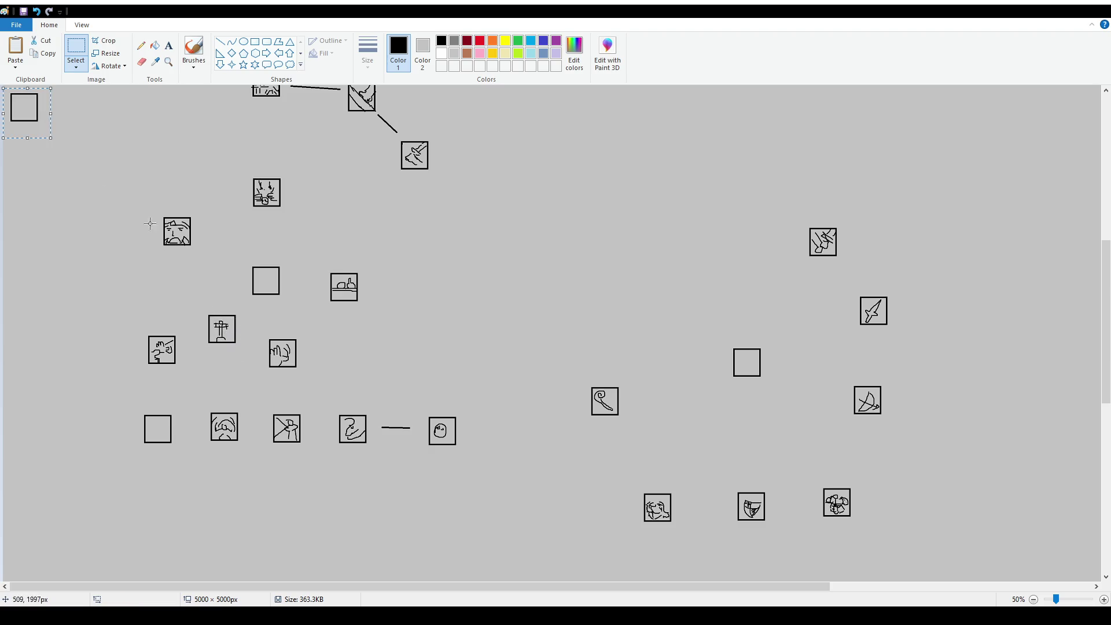
{"action": "left_click_drag", "start_coordinate": [25, 114], "coordinate": [221, 381]}
{"action": "mouse_move", "coordinate": [200, 311]}
{"action": "left_mouse_down"}
{"action": "mouse_move", "coordinate": [243, 349]}
{"action": "mouse_move", "coordinate": [231, 325]}
{"action": "left_mouse_up"}
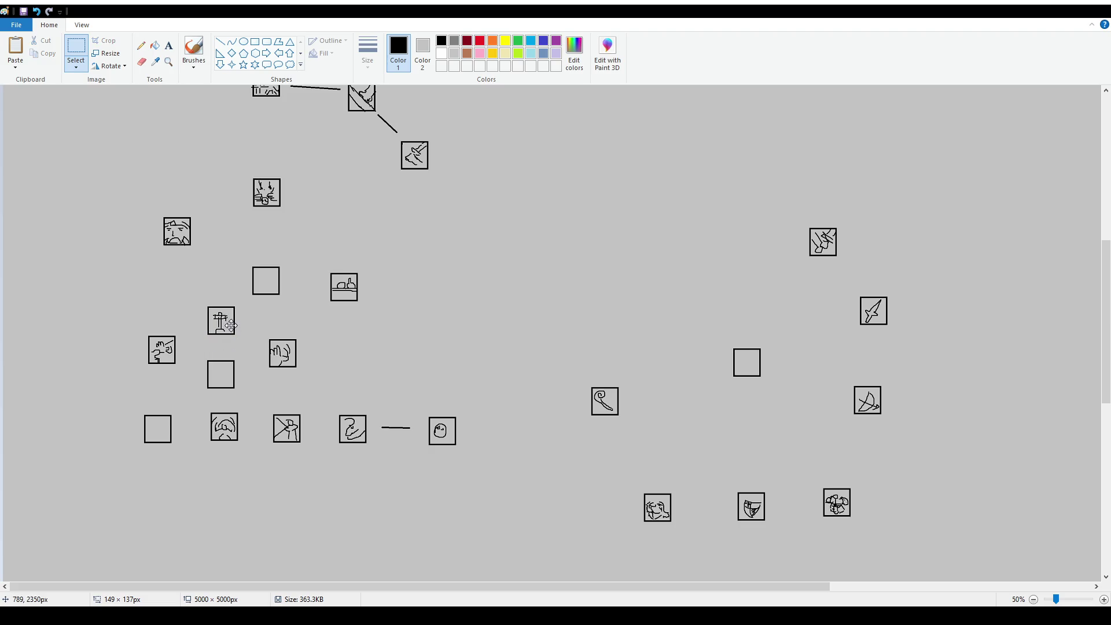
Move the bottom row down, raise its second icon, and paste an empty box below it.
{"action": "mouse_move", "coordinate": [136, 398]}
{"action": "left_mouse_down"}
{"action": "mouse_move", "coordinate": [485, 482]}
{"action": "mouse_move", "coordinate": [454, 490]}
{"action": "left_mouse_up"}
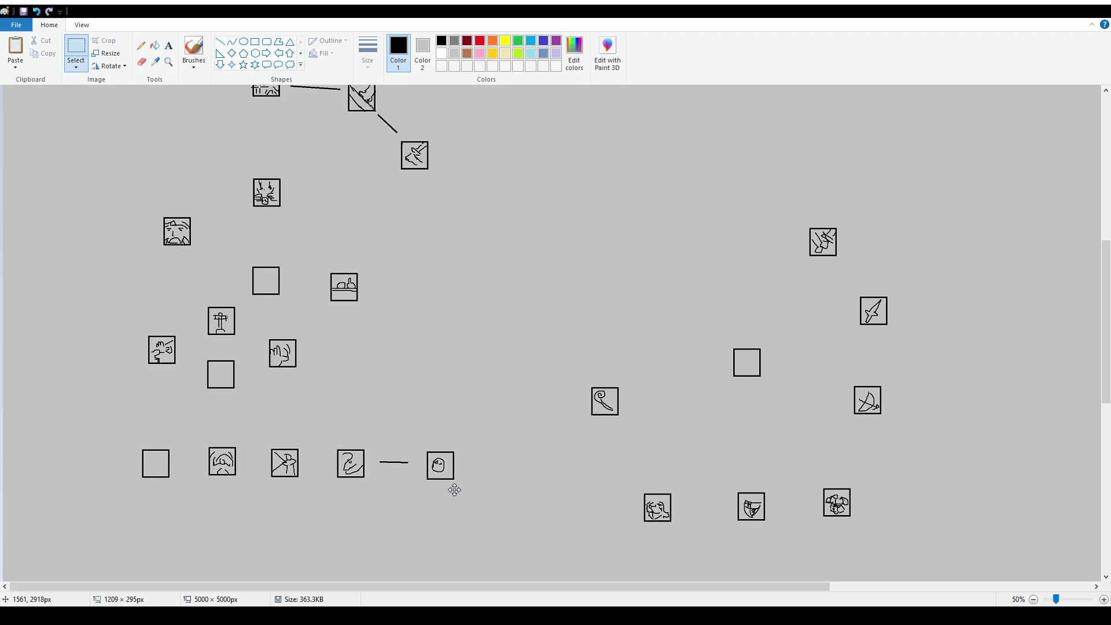
{"action": "mouse_move", "coordinate": [199, 435]}
{"action": "left_mouse_down"}
{"action": "mouse_move", "coordinate": [243, 486]}
{"action": "mouse_move", "coordinate": [233, 443]}
{"action": "left_mouse_up"}
{"action": "key", "text": "ctrl+v"}
{"action": "left_click_drag", "start_coordinate": [17, 113], "coordinate": [214, 501]}
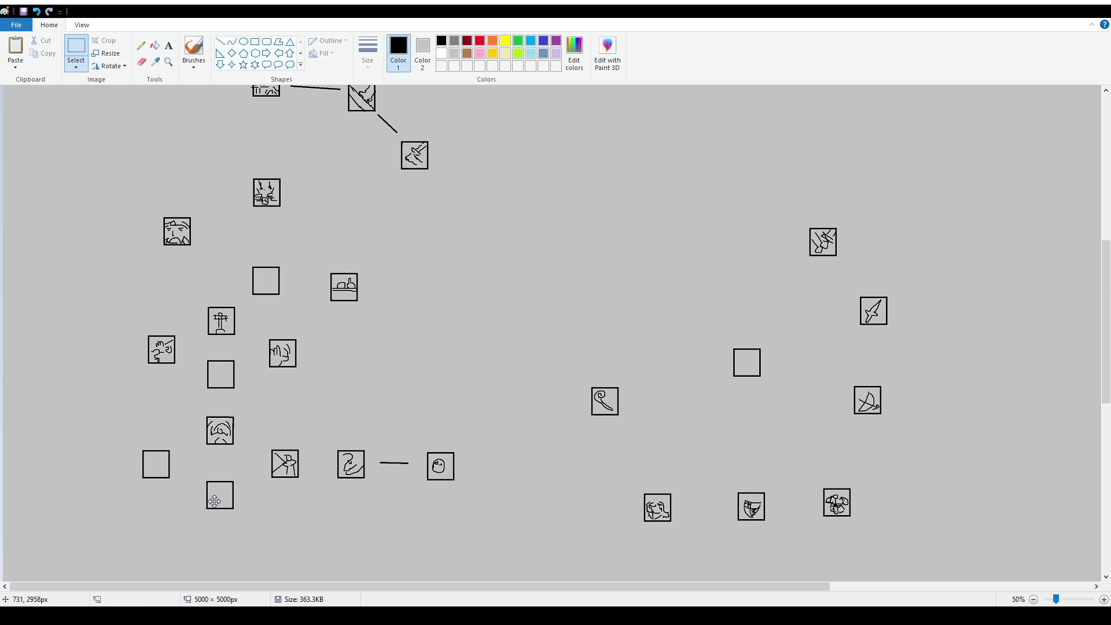
{"action": "left_click", "coordinate": [323, 397]}
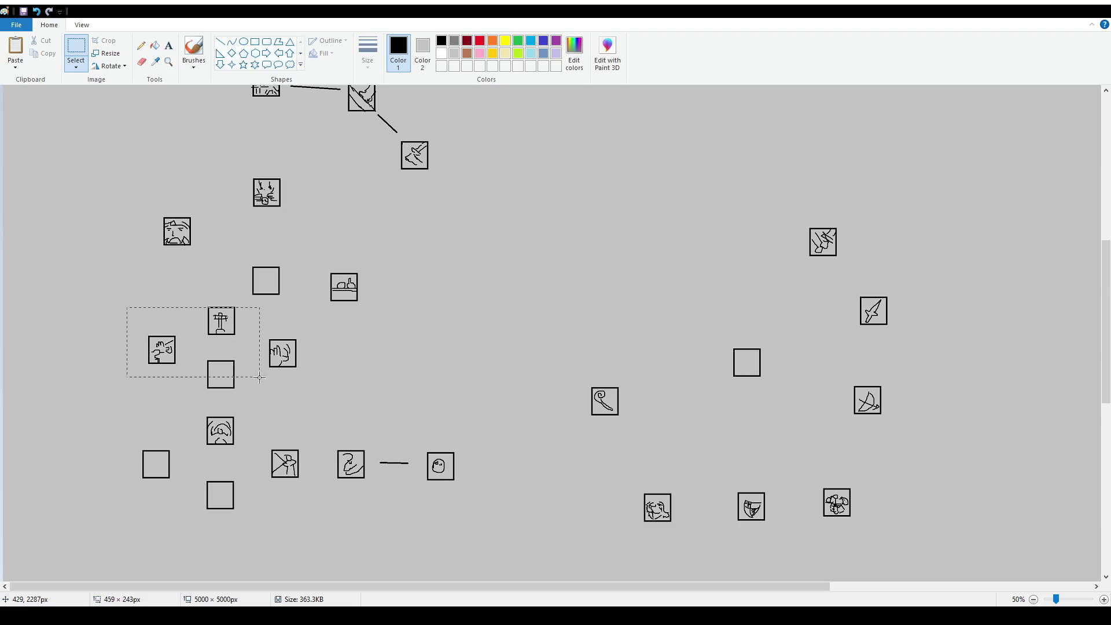
Lower the lower-left icon group, raise the cross icon, and move the bottom empty square down.
{"action": "mouse_move", "coordinate": [114, 301]}
{"action": "left_mouse_down"}
{"action": "mouse_move", "coordinate": [457, 489]}
{"action": "mouse_move", "coordinate": [442, 527]}
{"action": "left_mouse_up"}
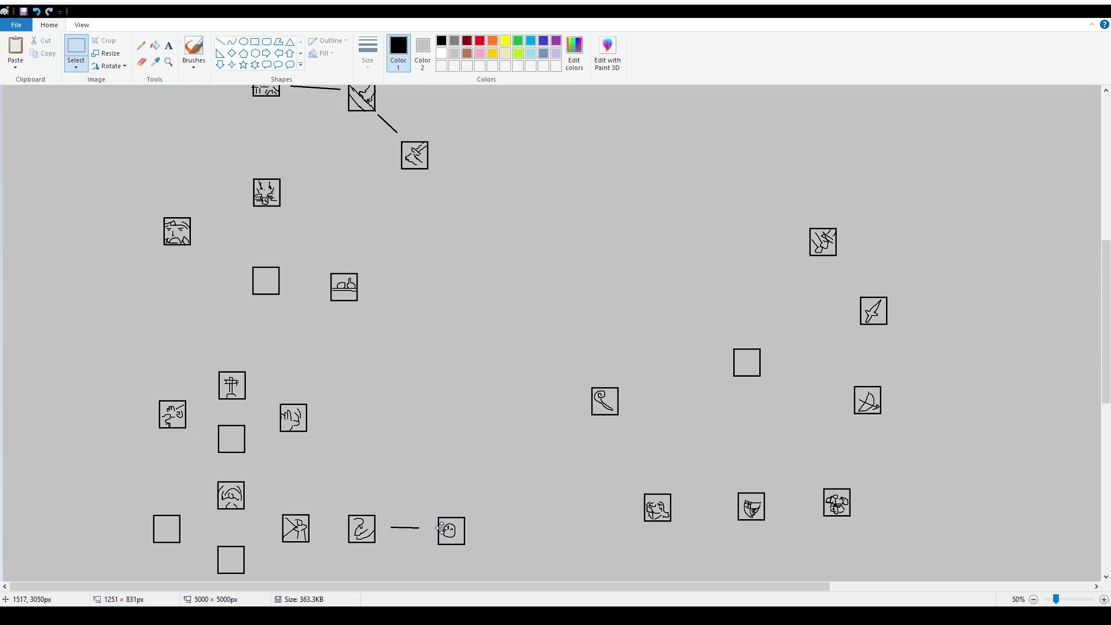
{"action": "mouse_move", "coordinate": [205, 357]}
{"action": "left_mouse_down"}
{"action": "mouse_move", "coordinate": [260, 412]}
{"action": "mouse_move", "coordinate": [243, 354]}
{"action": "left_mouse_up"}
{"action": "left_click", "coordinate": [347, 392]}
{"action": "scroll", "coordinate": [281, 409], "scroll_direction": "down", "scroll_amount": 2}
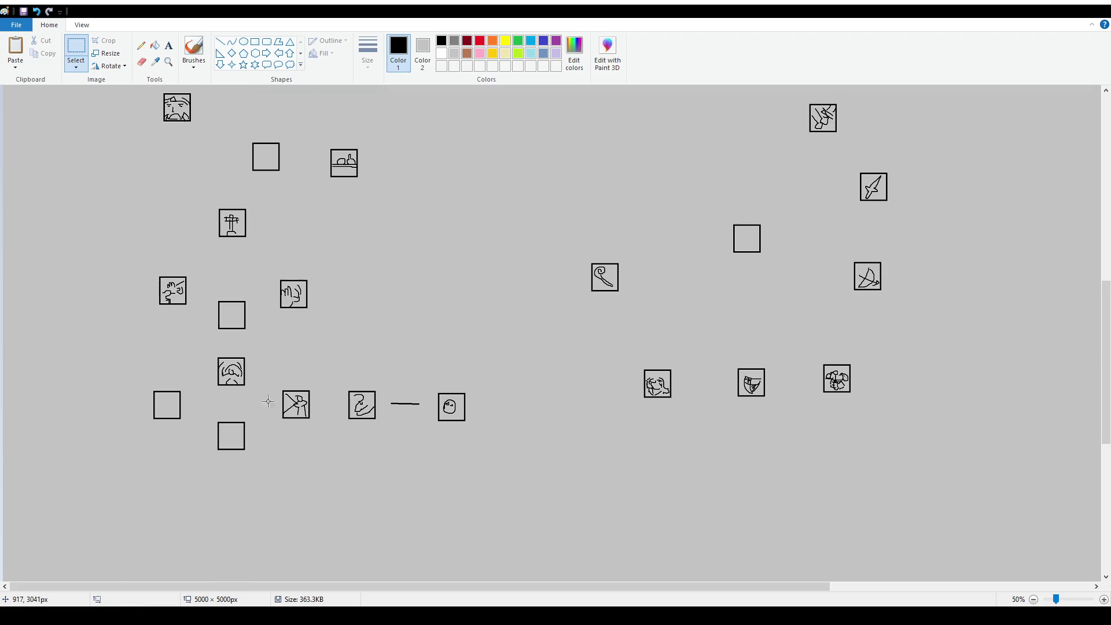
{"action": "mouse_move", "coordinate": [209, 408]}
{"action": "left_mouse_down"}
{"action": "mouse_move", "coordinate": [263, 461]}
{"action": "mouse_move", "coordinate": [248, 462]}
{"action": "left_mouse_up"}
{"action": "left_click", "coordinate": [306, 364]}
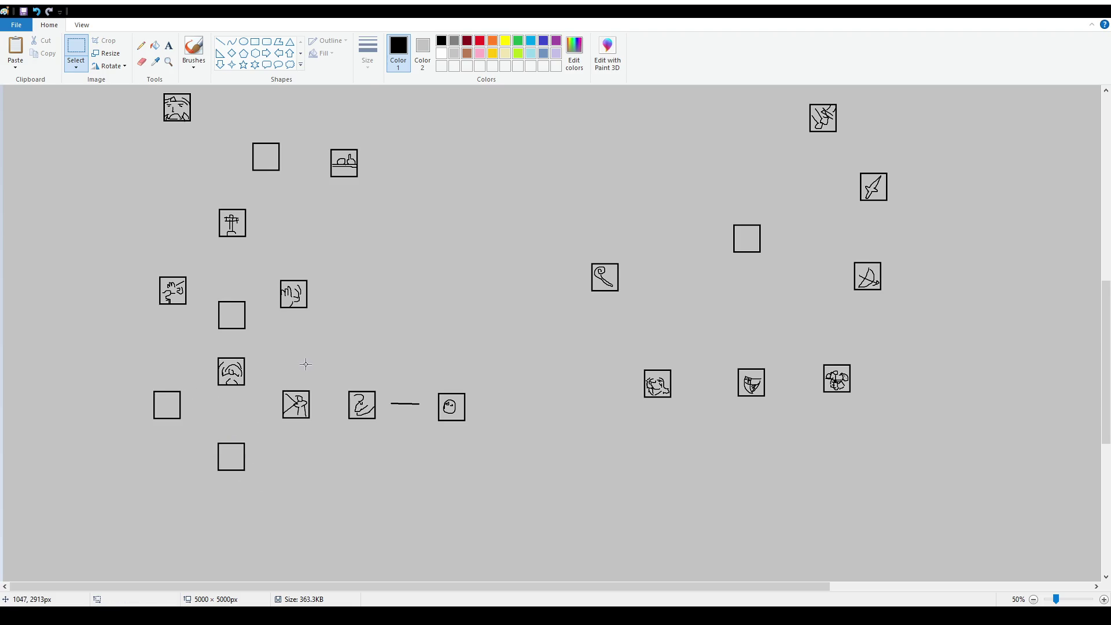
{"action": "scroll", "coordinate": [306, 364], "scroll_direction": "up", "scroll_amount": 2}
{"action": "scroll", "coordinate": [466, 345], "scroll_direction": "down", "scroll_amount": 2, "text": "ctrl"}
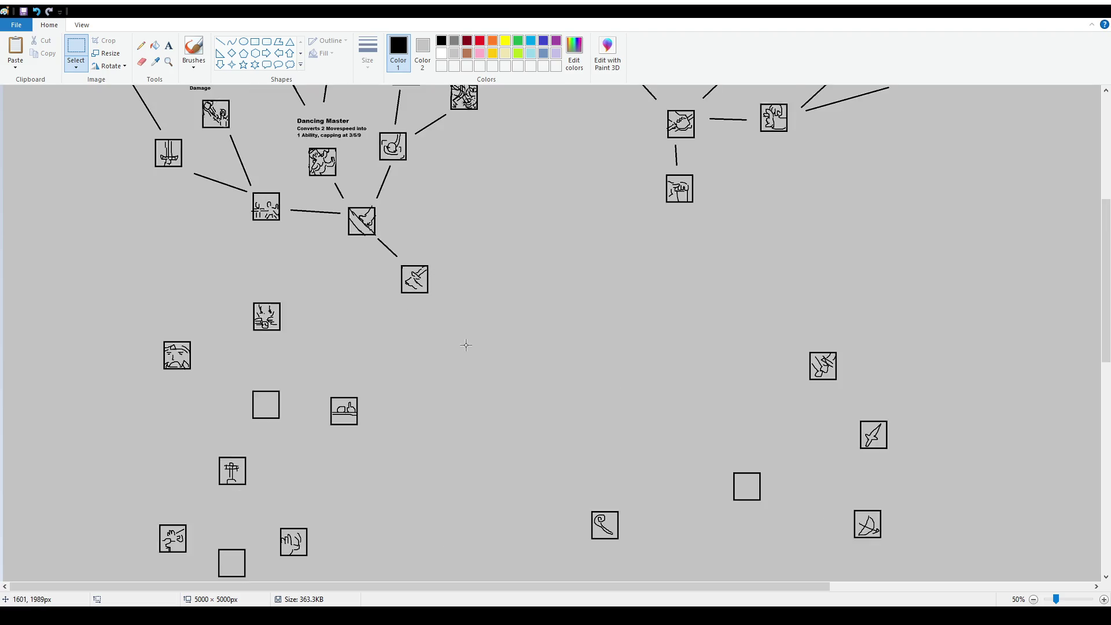
{"action": "scroll", "coordinate": [481, 350], "scroll_direction": "up", "scroll_amount": 2, "text": "ctrl"}
{"action": "scroll", "coordinate": [463, 344], "scroll_direction": "down", "scroll_amount": 2}
{"action": "scroll", "coordinate": [429, 347], "scroll_direction": "up", "scroll_amount": 2}
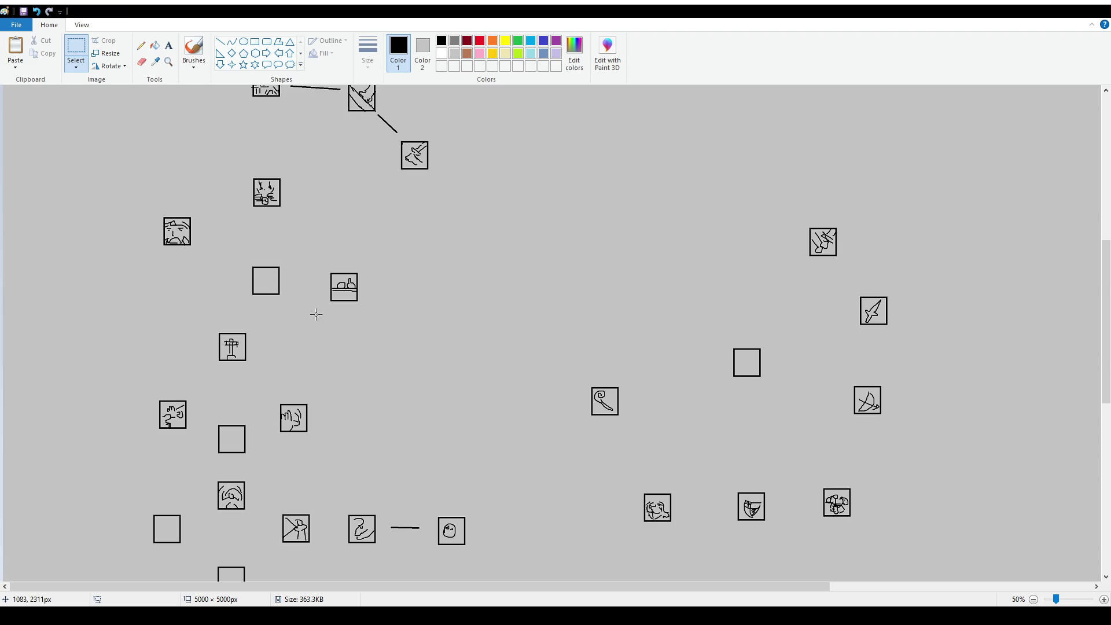
{"action": "scroll", "coordinate": [316, 314], "scroll_direction": "down", "scroll_amount": 3}
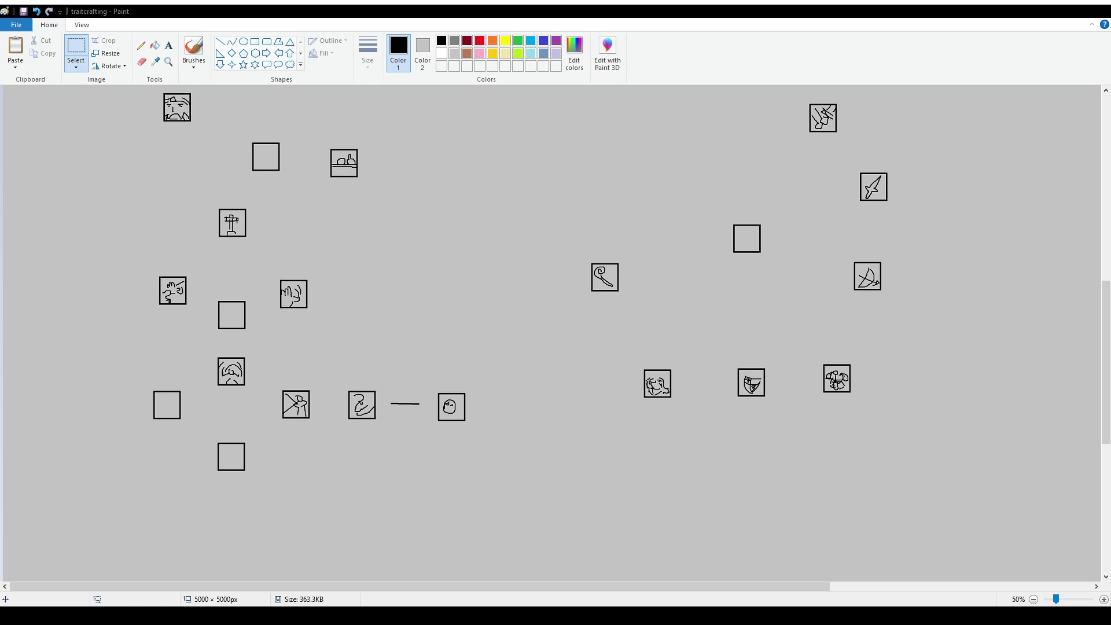
{"action": "scroll", "coordinate": [437, 291], "scroll_direction": "up", "scroll_amount": 3}
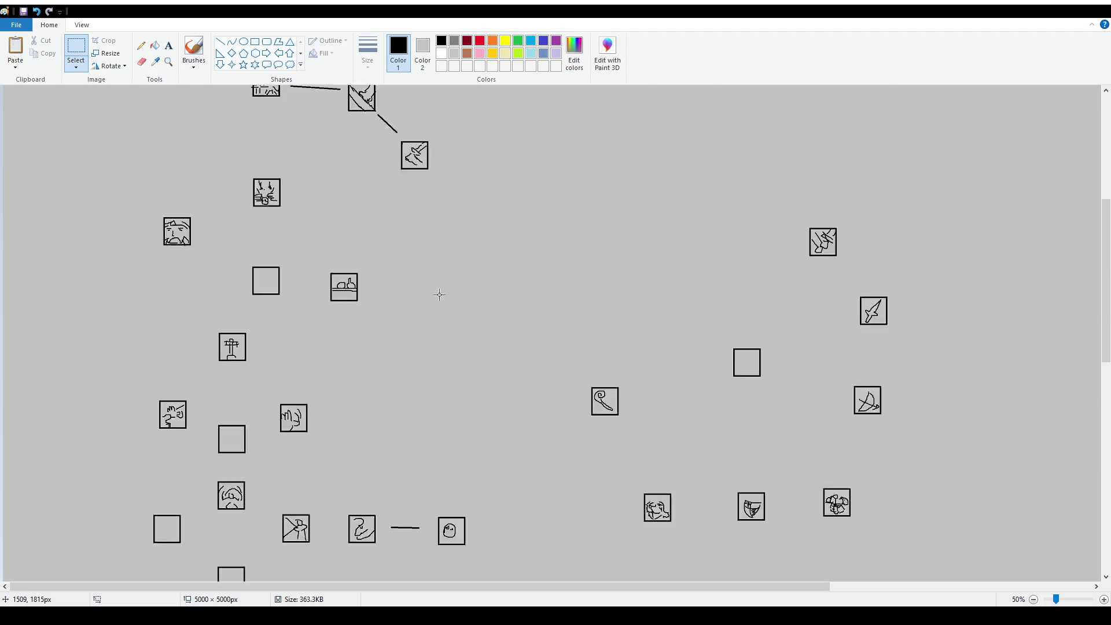
{"action": "scroll", "coordinate": [436, 295], "scroll_direction": "up", "scroll_amount": 6}
{"action": "scroll", "coordinate": [436, 295], "scroll_direction": "down", "scroll_amount": 6}
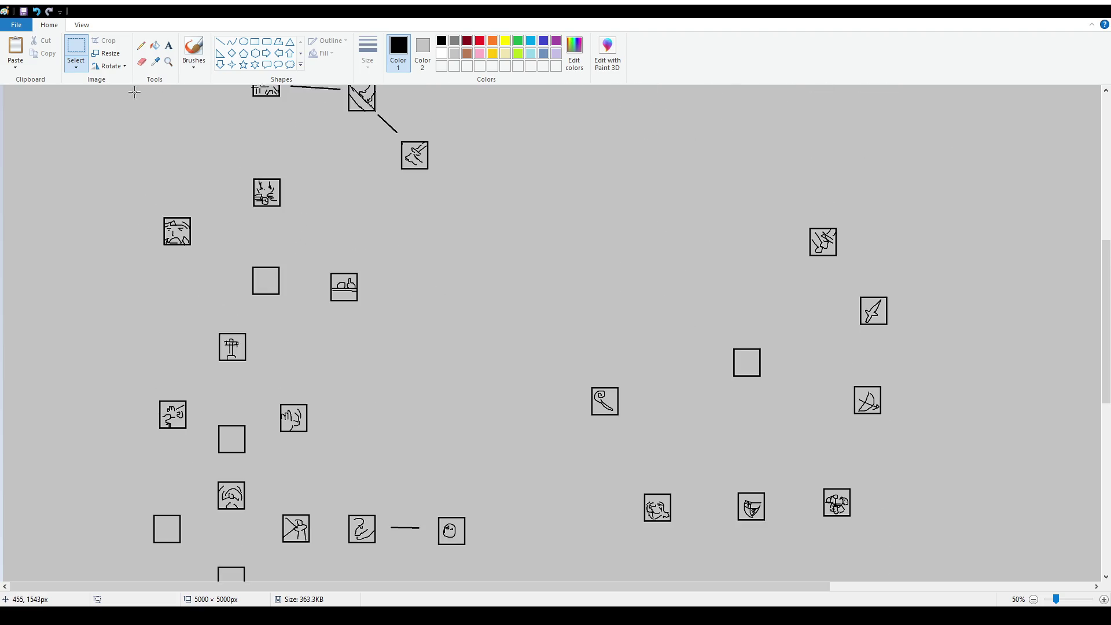
{"action": "left_click", "coordinate": [193, 49]}
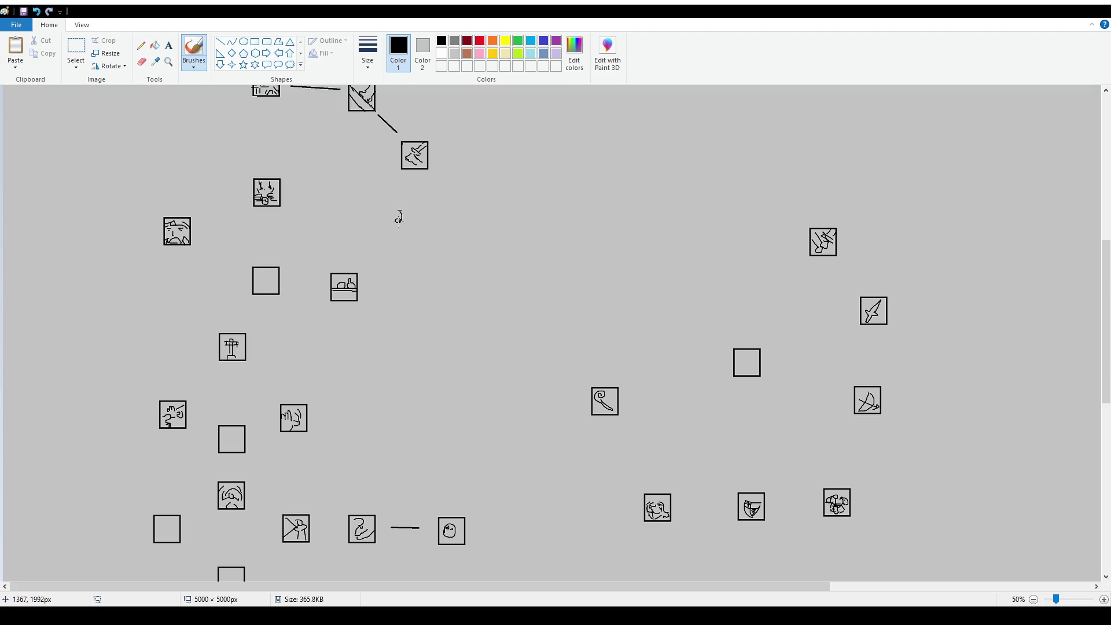
{"action": "left_click_drag", "start_coordinate": [387, 211], "coordinate": [457, 206]}
{"action": "key", "text": "ctrl+z"}
{"action": "left_click_drag", "start_coordinate": [431, 194], "coordinate": [429, 192]}
{"action": "key", "text": "ctrl+z"}
{"action": "left_click_drag", "start_coordinate": [430, 173], "coordinate": [433, 190]}
{"action": "key", "text": "ctrl+z"}
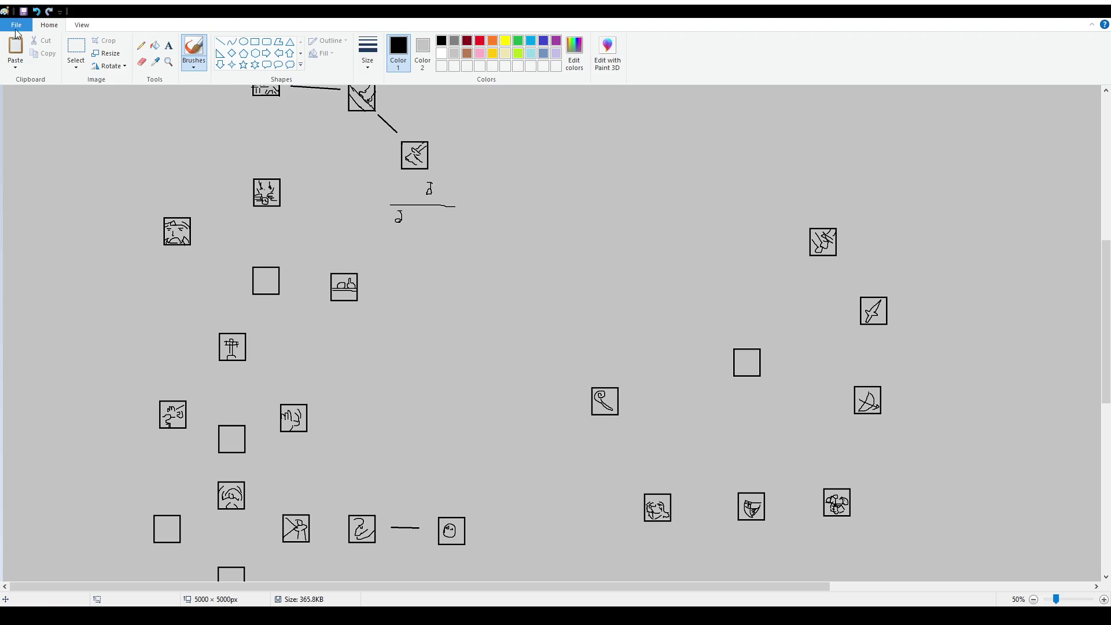
{"action": "left_click", "coordinate": [76, 49]}
{"action": "left_click_drag", "start_coordinate": [381, 181], "coordinate": [499, 220]}
{"action": "key", "text": "Delete"}
{"action": "left_click_drag", "start_coordinate": [382, 213], "coordinate": [432, 245]}
{"action": "key", "text": "Delete"}
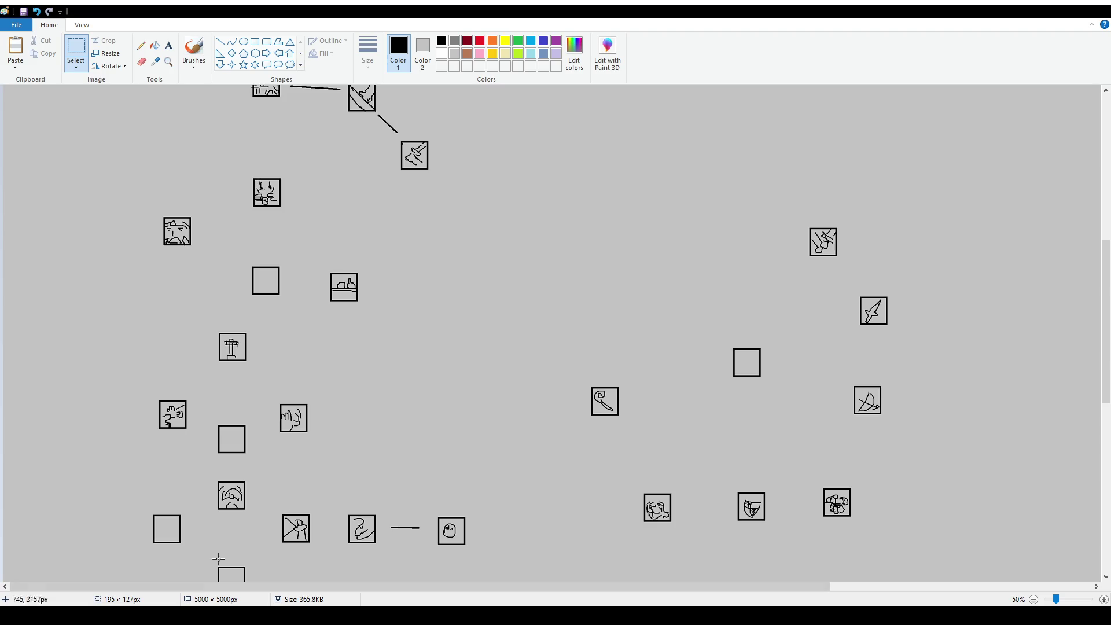
Pick the Brushes tool and scroll over the skill-tree canvas to find the drawing area.
{"action": "left_click", "coordinate": [169, 45]}
{"action": "scroll", "coordinate": [266, 341], "scroll_direction": "up", "scroll_amount": 3}
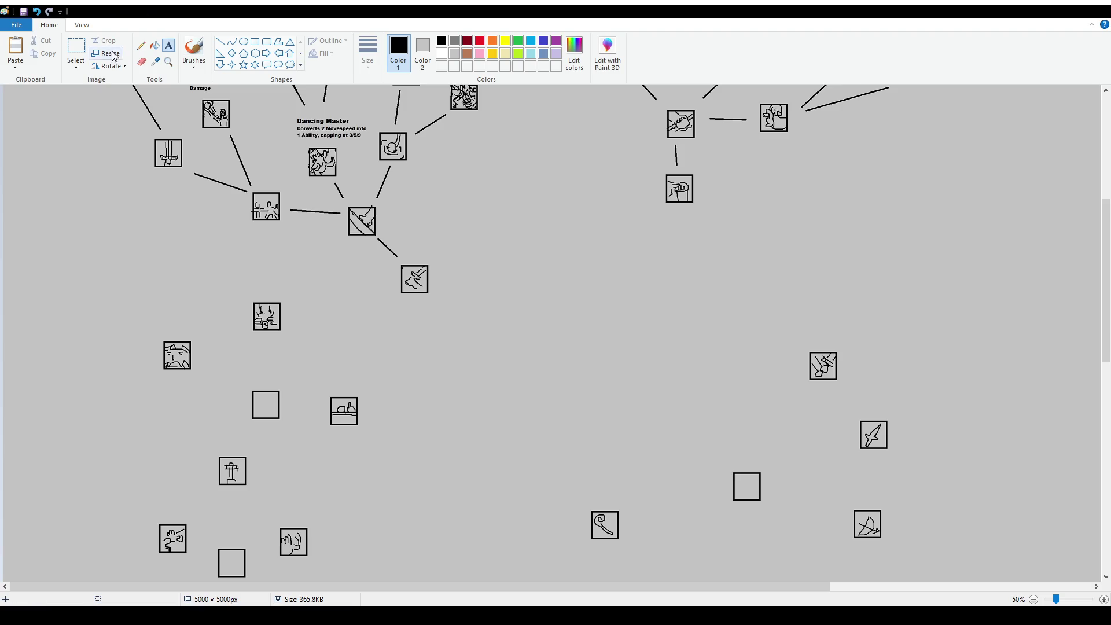
{"action": "left_click", "coordinate": [194, 49]}
{"action": "scroll", "coordinate": [477, 373], "scroll_direction": "down", "scroll_amount": 2}
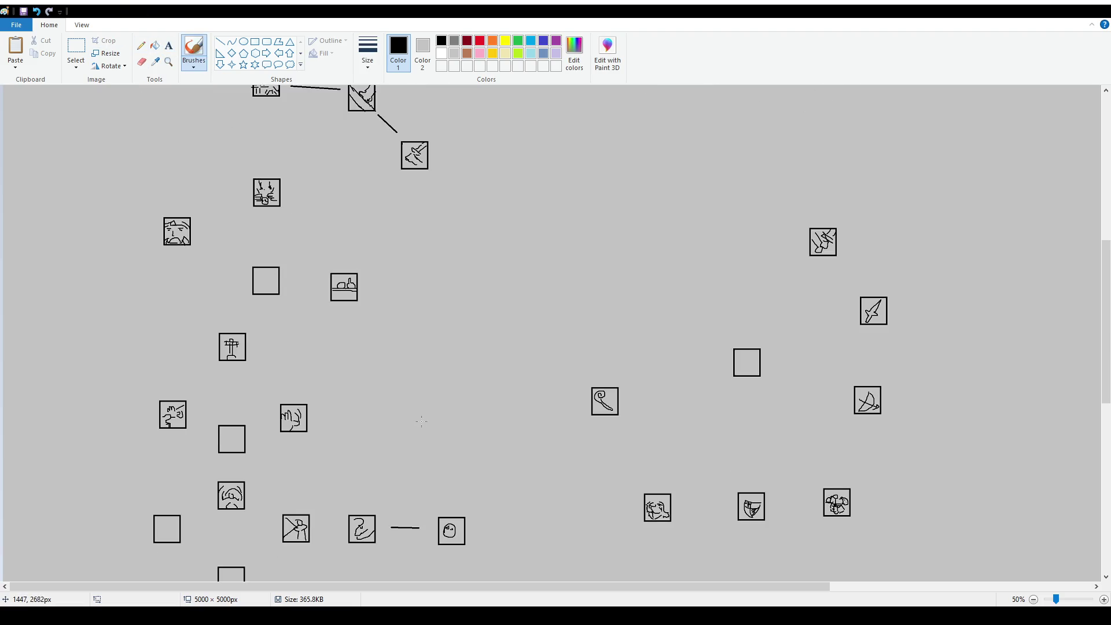
{"action": "scroll", "coordinate": [422, 422], "scroll_direction": "down", "scroll_amount": 2}
{"action": "scroll", "coordinate": [326, 307], "scroll_direction": "up", "scroll_amount": 2}
{"action": "scroll", "coordinate": [368, 395], "scroll_direction": "down", "scroll_amount": 2}
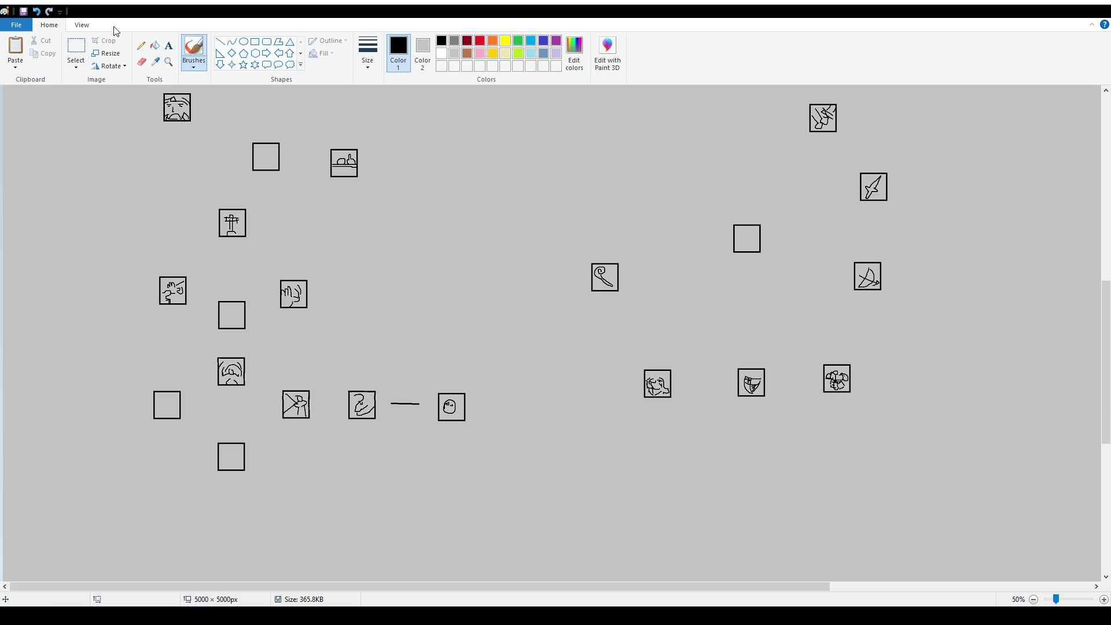
{"action": "left_click_drag", "start_coordinate": [239, 349], "coordinate": [201, 371]}
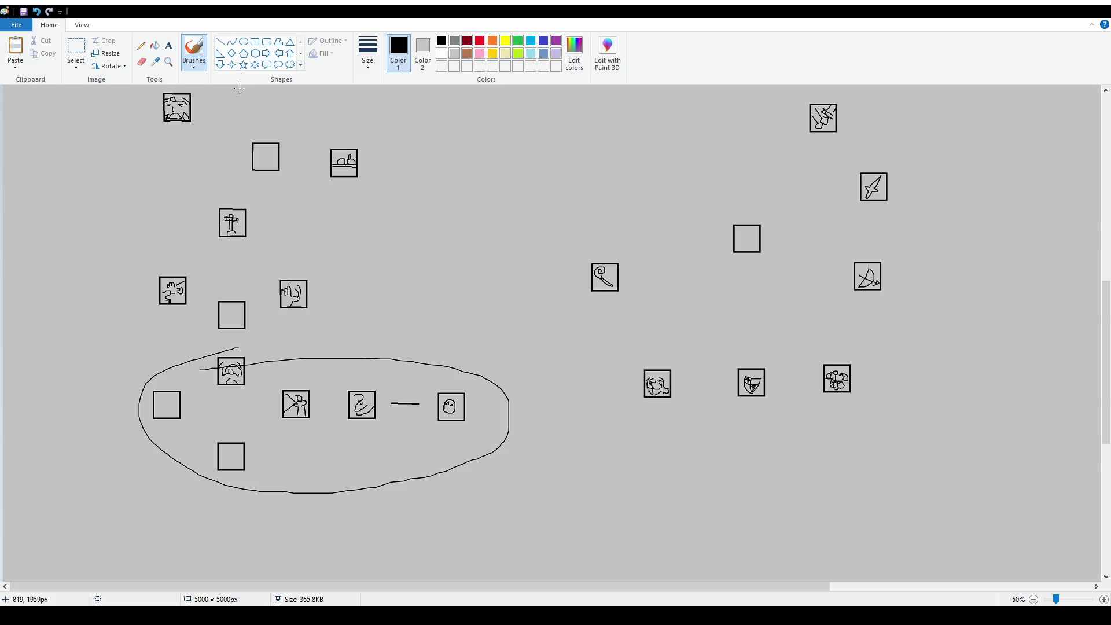
{"action": "key", "text": "ctrl+z"}
{"action": "mouse_move", "coordinate": [263, 348]}
{"action": "left_mouse_down"}
{"action": "mouse_move", "coordinate": [378, 365]}
{"action": "mouse_move", "coordinate": [237, 362]}
{"action": "mouse_move", "coordinate": [230, 346]}
{"action": "mouse_move", "coordinate": [261, 388]}
{"action": "mouse_move", "coordinate": [246, 348]}
{"action": "left_mouse_up"}
{"action": "key", "text": "ctrl+z"}
{"action": "key", "text": "ctrl+z"}
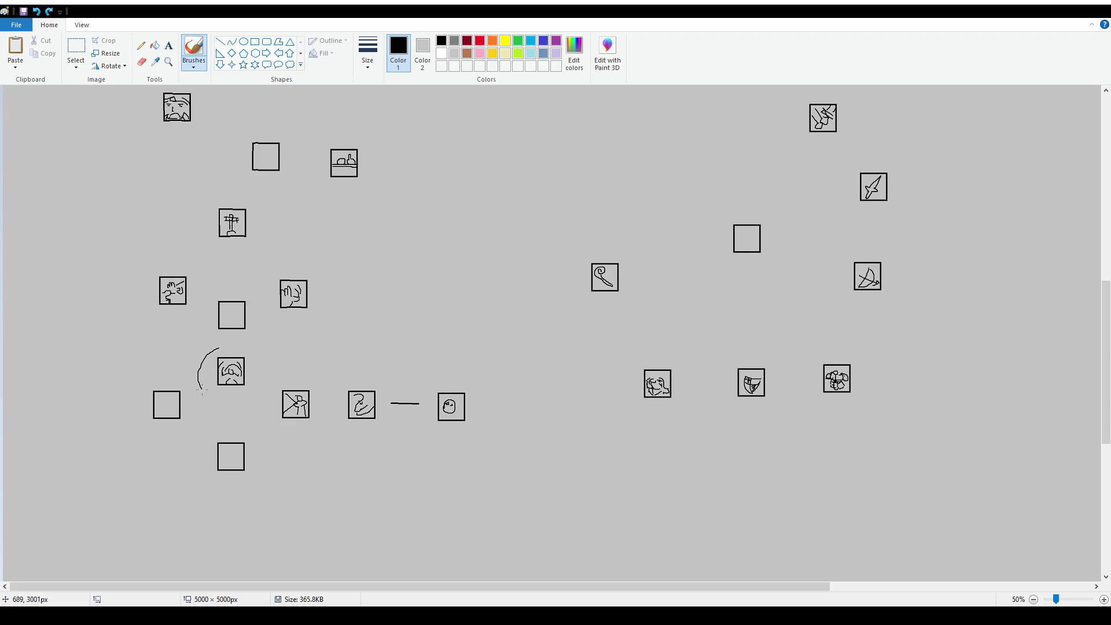
{"action": "key", "text": "ctrl+z"}
{"action": "left_click_drag", "start_coordinate": [172, 450], "coordinate": [179, 492]}
{"action": "key", "text": "ctrl+z"}
{"action": "mouse_move", "coordinate": [231, 398]}
{"action": "left_mouse_down"}
{"action": "mouse_move", "coordinate": [236, 424]}
{"action": "mouse_move", "coordinate": [237, 400]}
{"action": "left_mouse_up"}
{"action": "key", "text": "ctrl+z"}
{"action": "key", "text": "ctrl+z"}
{"action": "key", "text": "ctrl+z"}
Add a size-16 text box beside the lower-left icon reading 'Obsidian Shield'.
{"action": "left_click", "coordinate": [169, 45]}
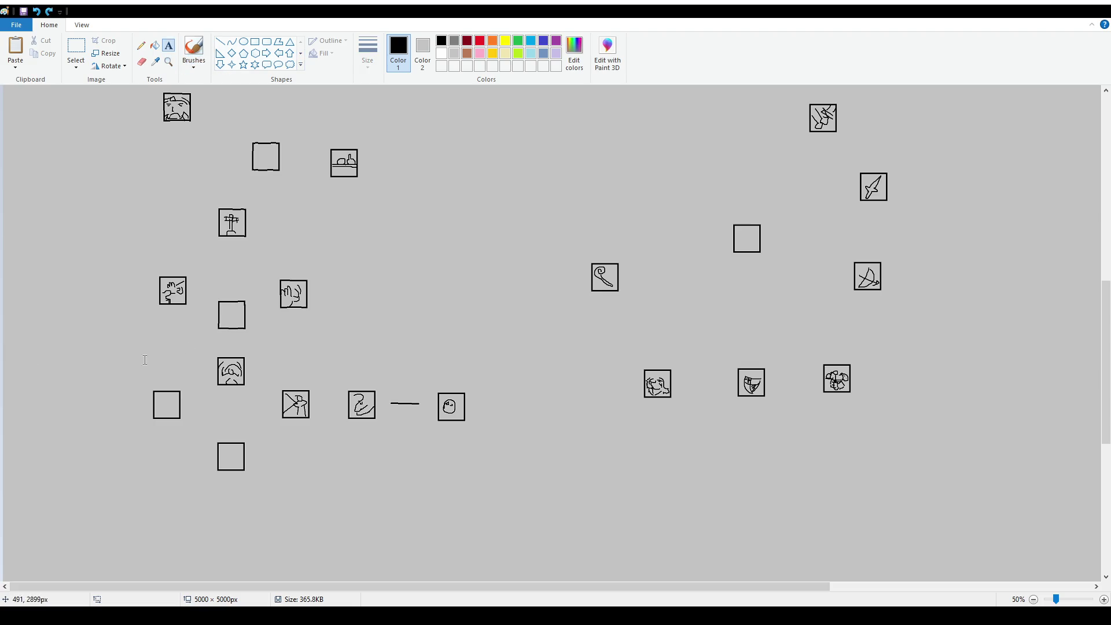
{"action": "left_click_drag", "start_coordinate": [129, 349], "coordinate": [236, 386]}
{"action": "type", "text": "16"}
{"action": "key", "text": "Return"}
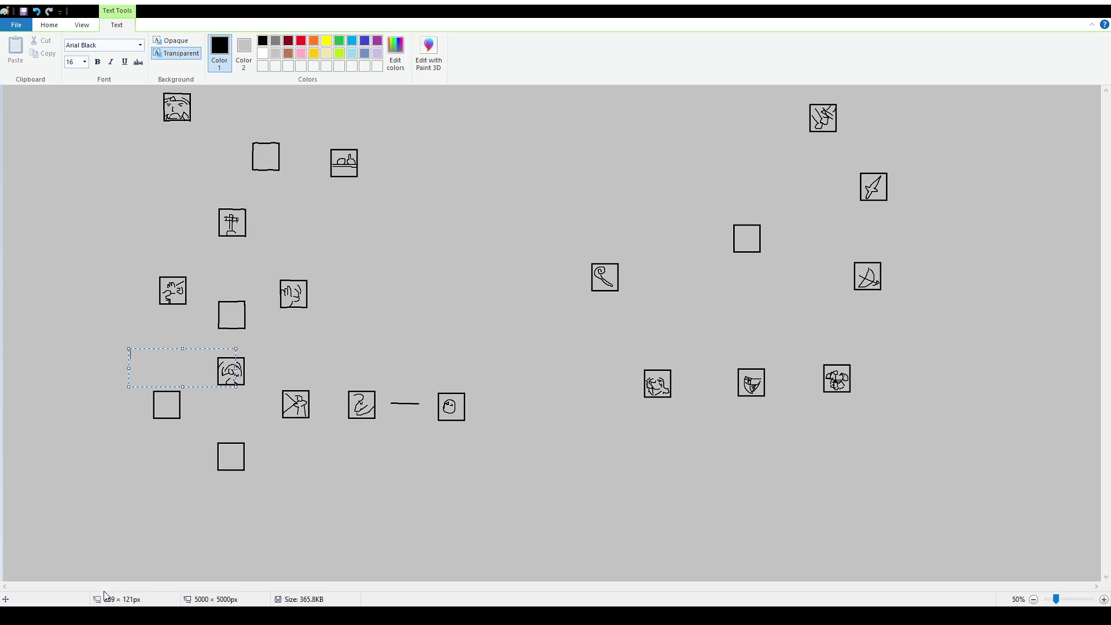
{"action": "type", "text": "O"}
{"action": "type", "text": "bsidian Shield"}
Rename the title to 'Onyx Screen' and commit the text.
{"action": "double_click", "coordinate": [145, 355]}
{"action": "type", "text": "Onyx"}
{"action": "double_click", "coordinate": [160, 355]}
{"action": "type", "text": "Screen"}
{"action": "key", "text": "Return"}
{"action": "scroll", "coordinate": [560, 457], "scroll_direction": "up", "scroll_amount": 1, "text": "ctrl"}
{"action": "scroll", "coordinate": [560, 457], "scroll_direction": "down", "scroll_amount": 5}
{"action": "scroll", "coordinate": [449, 404], "scroll_direction": "down", "scroll_amount": 2}
{"action": "scroll", "coordinate": [452, 400], "scroll_direction": "up", "scroll_amount": 3}
{"action": "scroll", "coordinate": [452, 400], "scroll_direction": "up", "scroll_amount": 5}
{"action": "scroll", "coordinate": [452, 401], "scroll_direction": "down", "scroll_amount": 8}
{"action": "scroll", "coordinate": [452, 400], "scroll_direction": "down", "scroll_amount": 1, "text": "ctrl"}
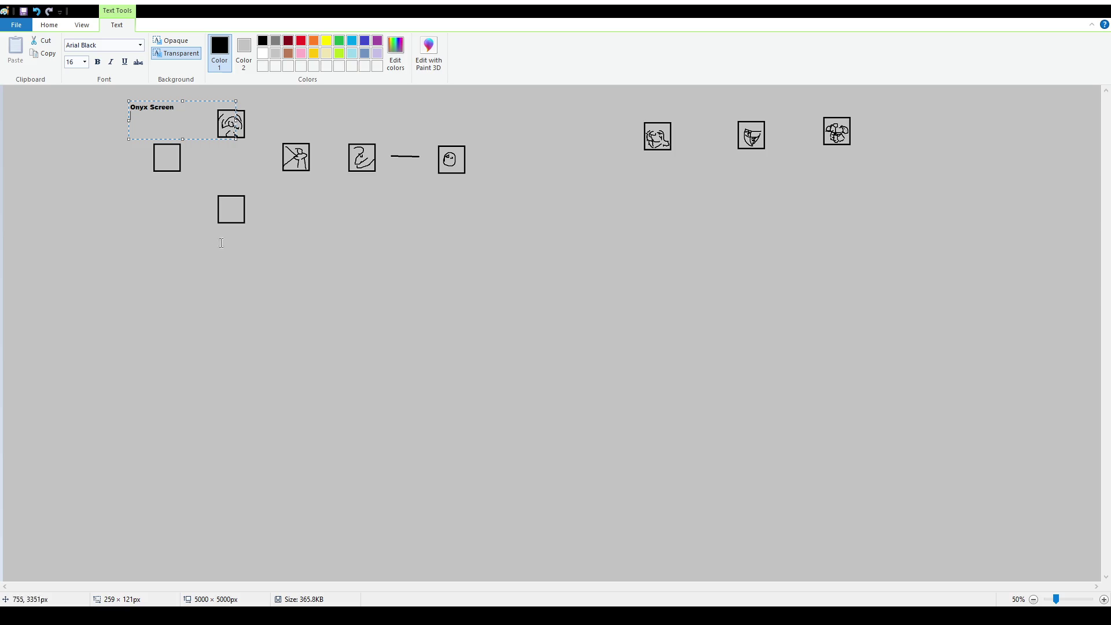
{"action": "scroll", "coordinate": [208, 229], "scroll_direction": "up", "scroll_amount": 2}
{"action": "left_click", "coordinate": [164, 107]}
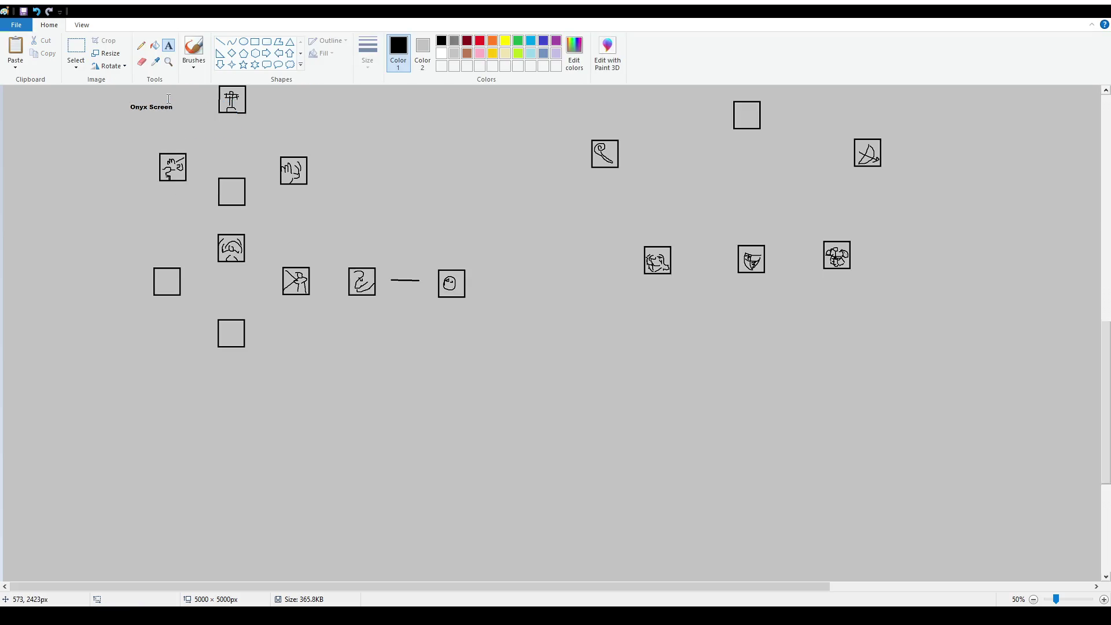
Move the Onyx Screen title beside the lower-left boxes.
{"action": "left_click", "coordinate": [76, 47]}
{"action": "mouse_move", "coordinate": [121, 101]}
{"action": "left_mouse_down"}
{"action": "mouse_move", "coordinate": [185, 121]}
{"action": "mouse_move", "coordinate": [186, 233]}
{"action": "left_mouse_up"}
{"action": "left_click", "coordinate": [208, 280]}
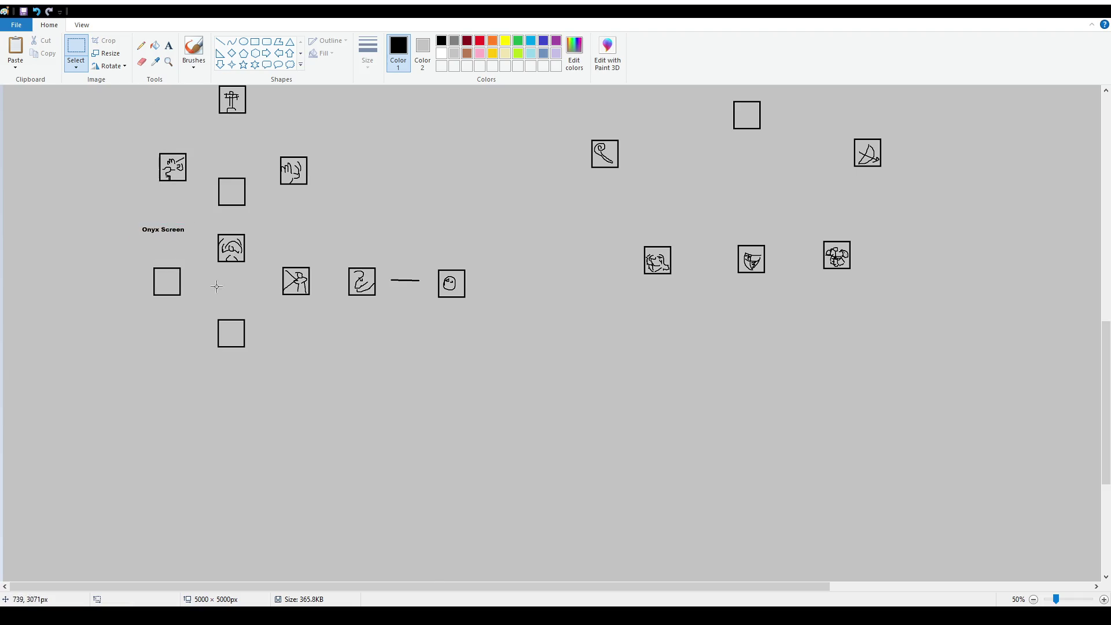
{"action": "scroll", "coordinate": [662, 432], "scroll_direction": "up", "scroll_amount": 1, "text": "ctrl"}
Add a size-12 description below it reading 'Your magic shield caps at 150, but'.
{"action": "left_click", "coordinate": [169, 46]}
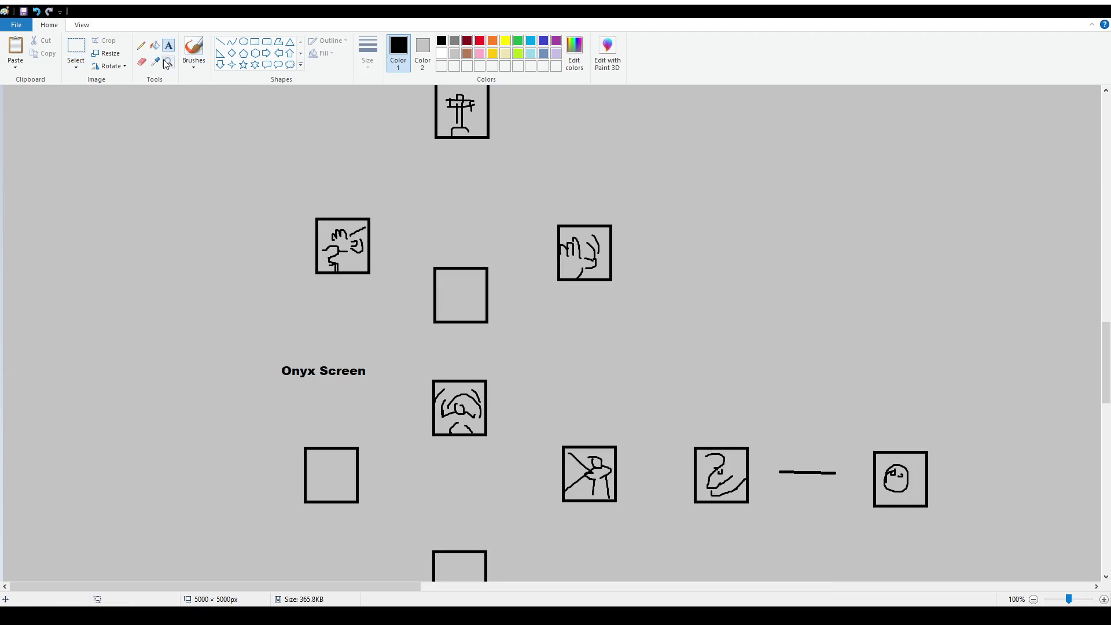
{"action": "left_click_drag", "start_coordinate": [248, 393], "coordinate": [397, 430]}
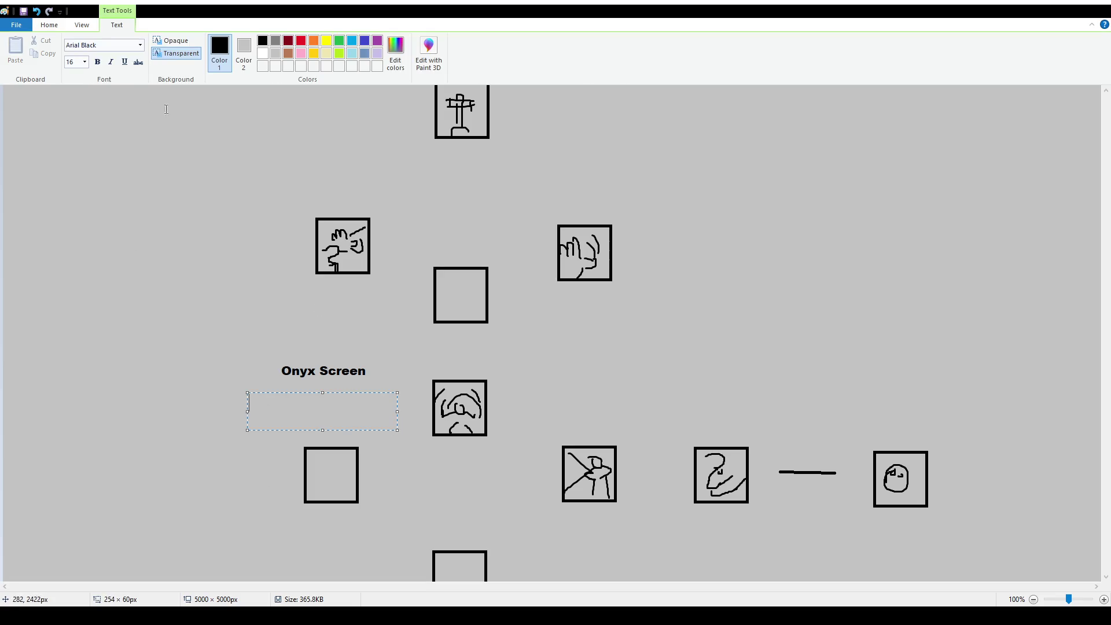
{"action": "left_click", "coordinate": [85, 62]}
{"action": "left_click", "coordinate": [76, 120]}
{"action": "type", "text": "Your magic shield caps at "}
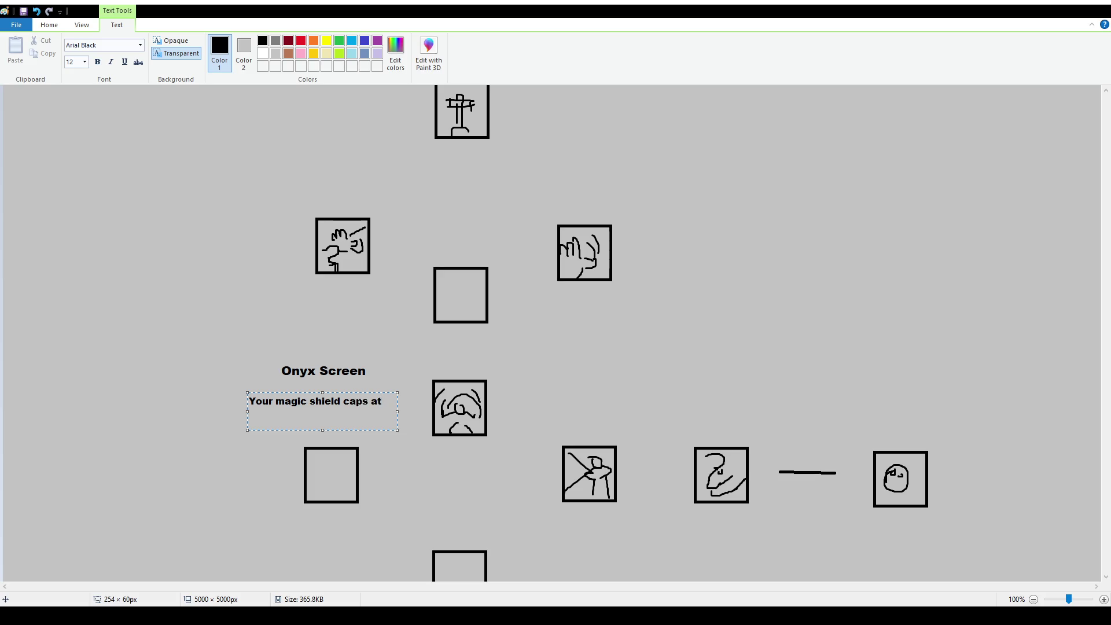
{"action": "type", "text": "150"}
{"action": "left_click_drag", "start_coordinate": [396, 411], "coordinate": [413, 411]}
{"action": "type", "text": ", but"}
{"action": "left_click", "coordinate": [218, 508]}
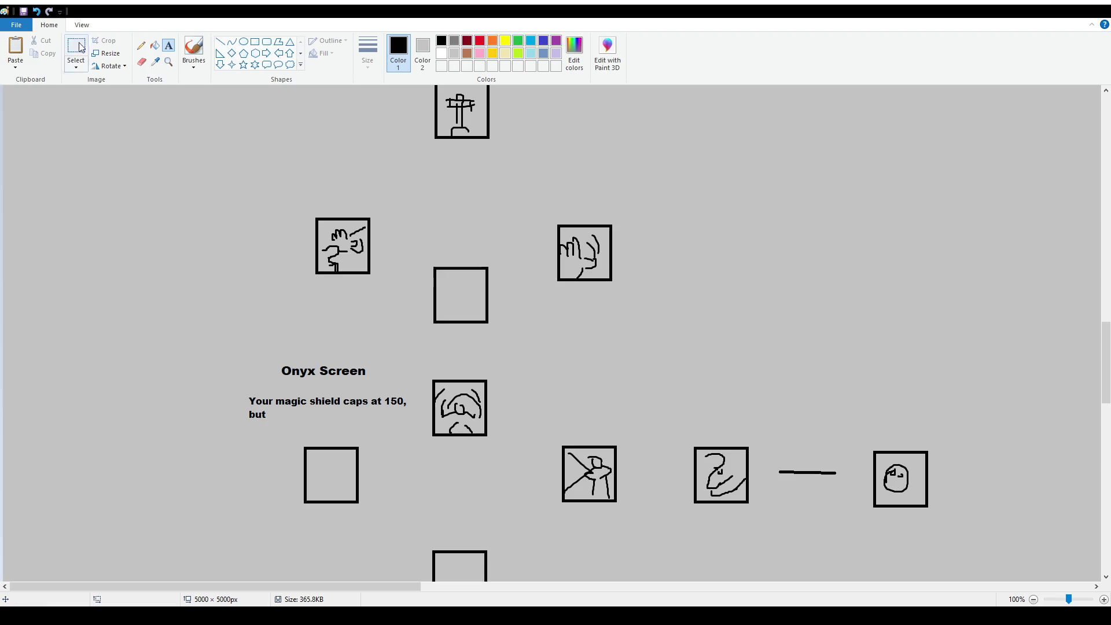
{"action": "left_click", "coordinate": [184, 51]}
{"action": "left_click_drag", "start_coordinate": [426, 371], "coordinate": [405, 372]}
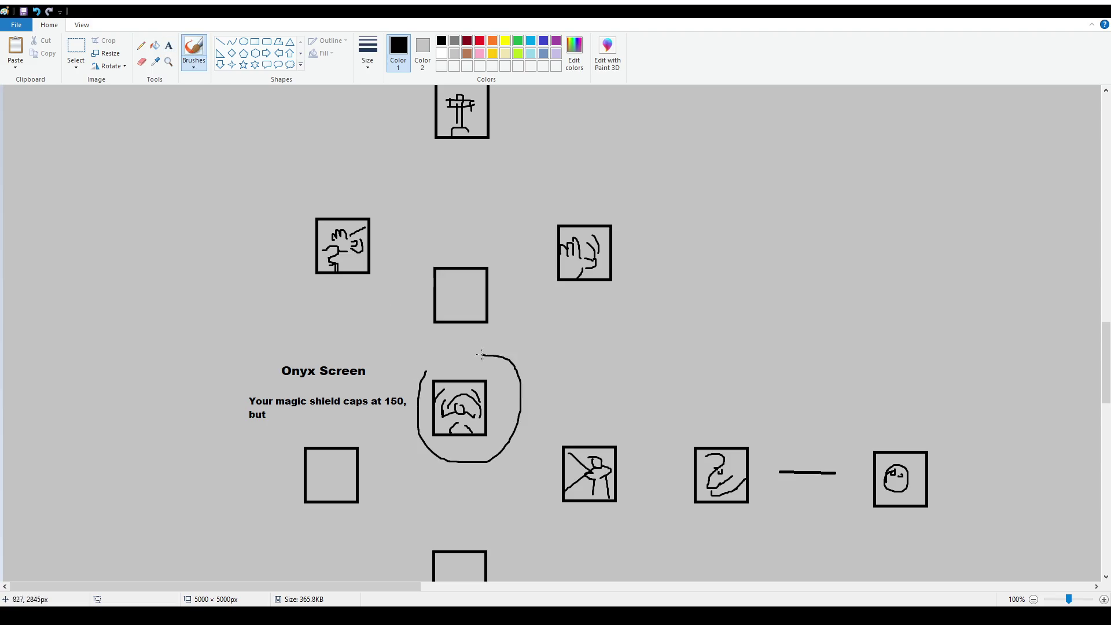
{"action": "key", "text": "ctrl+z"}
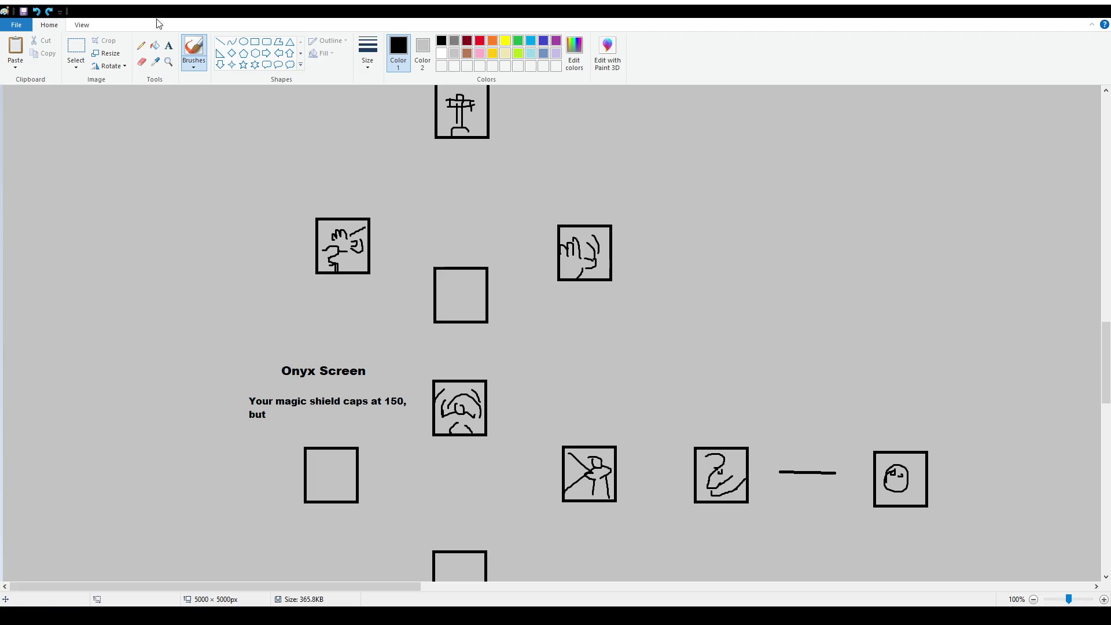
{"action": "left_click", "coordinate": [168, 45]}
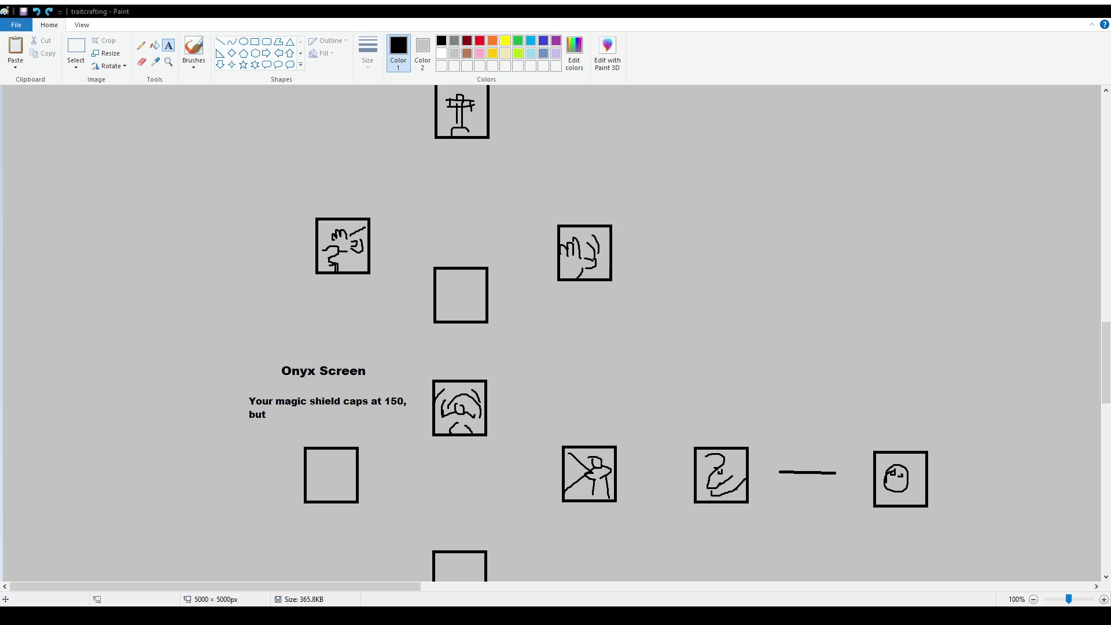
{"action": "scroll", "coordinate": [532, 294], "scroll_direction": "up", "scroll_amount": 4}
{"action": "scroll", "coordinate": [532, 294], "scroll_direction": "down", "scroll_amount": 4}
{"action": "left_click", "coordinate": [75, 47]}
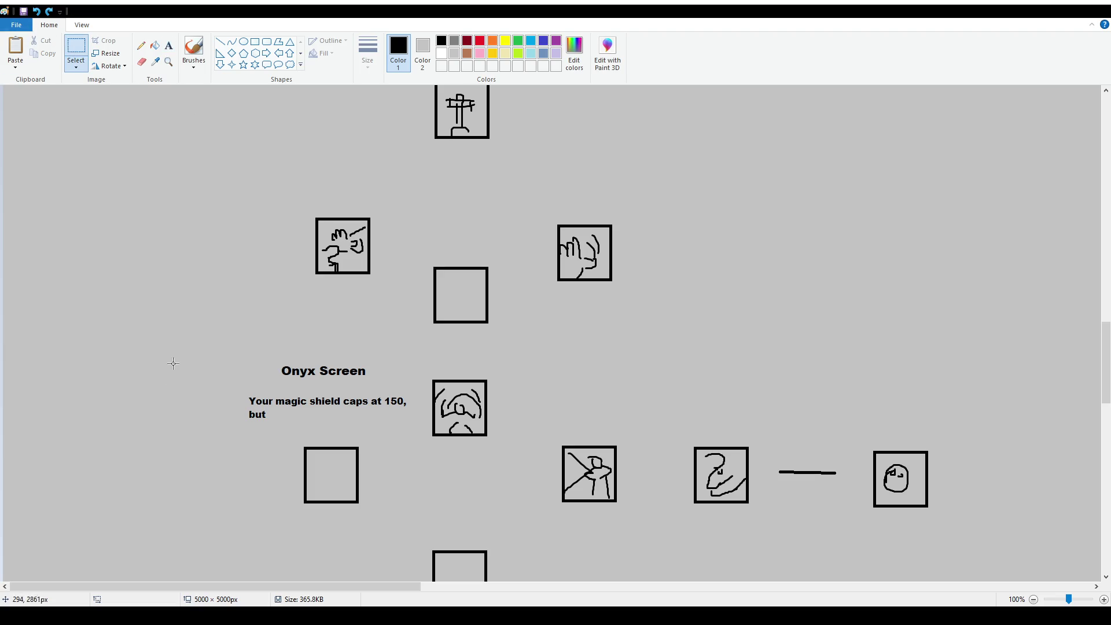
Delete the old description and start a new one reading 'Doubles all Magic Shield, but'.
{"action": "left_click_drag", "start_coordinate": [223, 386], "coordinate": [408, 431]}
{"action": "key", "text": "Delete"}
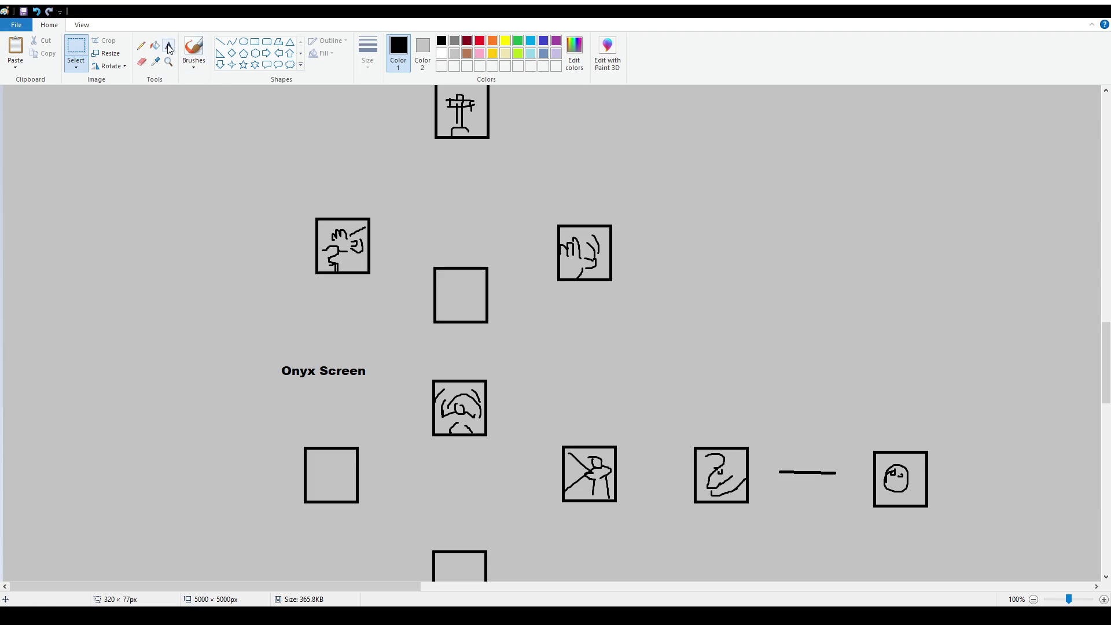
{"action": "left_click", "coordinate": [169, 47]}
{"action": "left_click_drag", "start_coordinate": [240, 388], "coordinate": [411, 431]}
{"action": "type", "text": "Doubles all Magic Shield, but"}
Finish it as 'Doubles all Magic Shield, lose 99 Armor and Defense', fixing capitals and the comma.
{"action": "key", "text": "BackSpace"}
{"action": "key", "text": "BackSpace"}
{"action": "key", "text": "BackSpace"}
{"action": "key", "text": "BackSpace"}
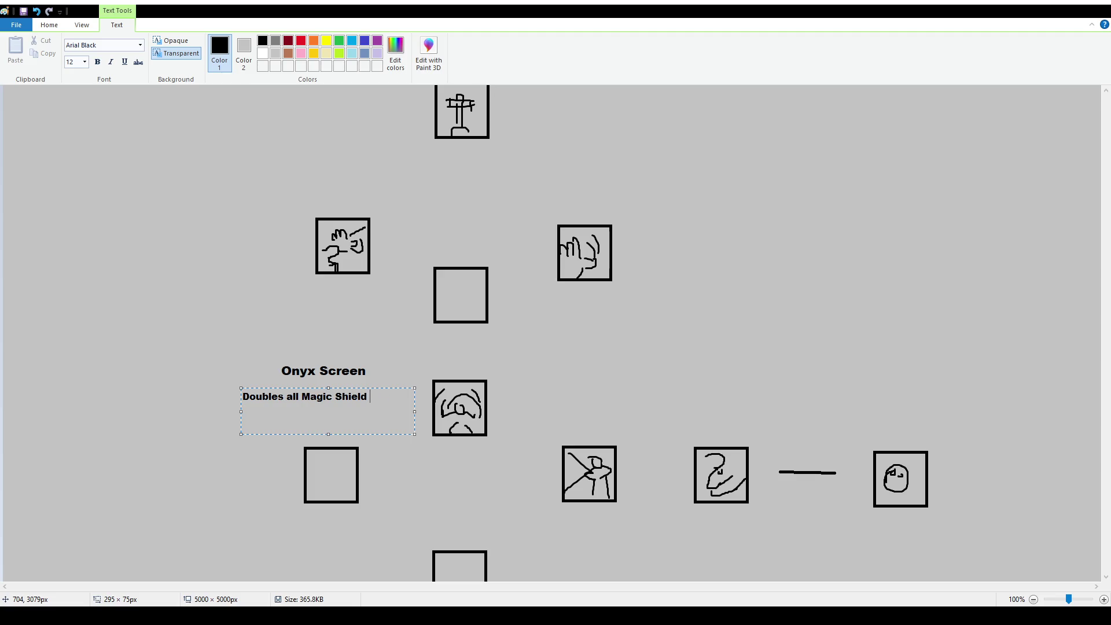
{"action": "type", "text": "lose "}
{"action": "type", "text": "99 armor and Defe"}
{"action": "key", "text": "BackSpace"}
{"action": "key", "text": "BackSpace"}
{"action": "key", "text": "BackSpace"}
{"action": "type", "text": "Defense"}
{"action": "key", "text": "Home"}
{"action": "key", "text": "Delete"}
{"action": "type", "text": "A"}
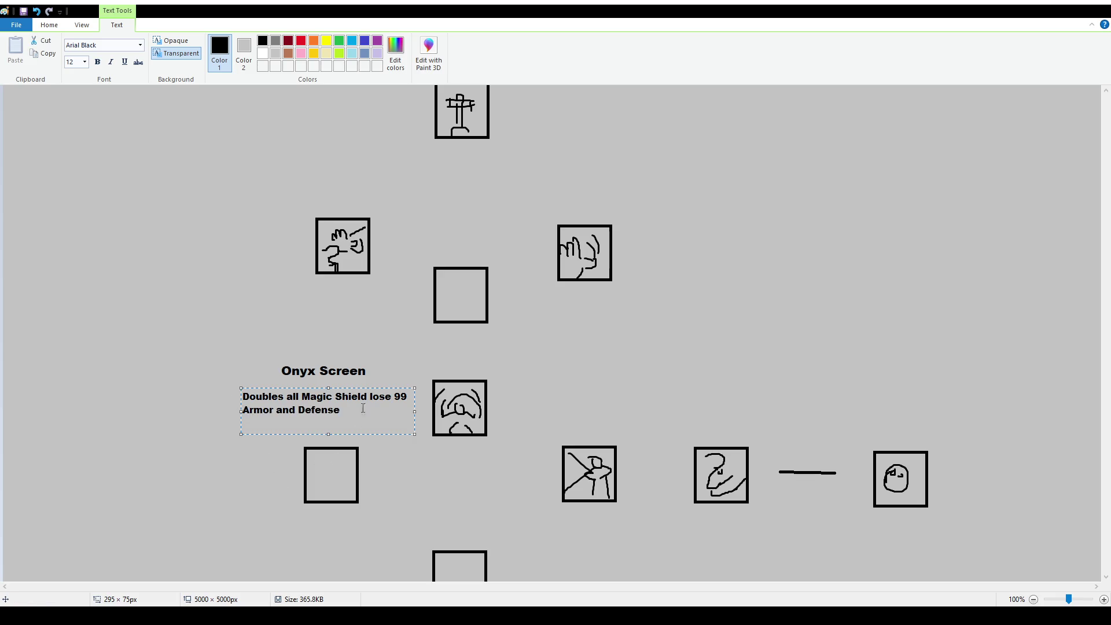
{"action": "left_click", "coordinate": [364, 397]}
{"action": "type", "text": ","}
{"action": "left_click", "coordinate": [369, 438]}
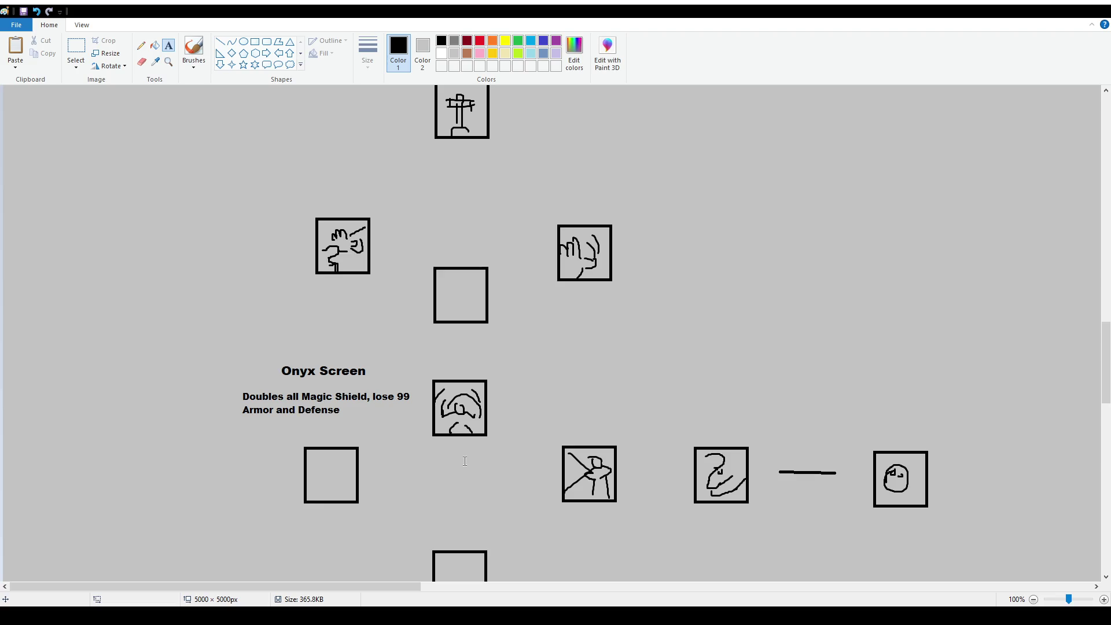
Move 'lose 99' onto line two, centre that line, and nudge the Onyx Screen title.
{"action": "left_click", "coordinate": [75, 47]}
{"action": "mouse_move", "coordinate": [370, 388]}
{"action": "left_mouse_down"}
{"action": "mouse_move", "coordinate": [417, 407]}
{"action": "mouse_move", "coordinate": [200, 407]}
{"action": "mouse_move", "coordinate": [228, 410]}
{"action": "mouse_move", "coordinate": [239, 429]}
{"action": "left_mouse_up"}
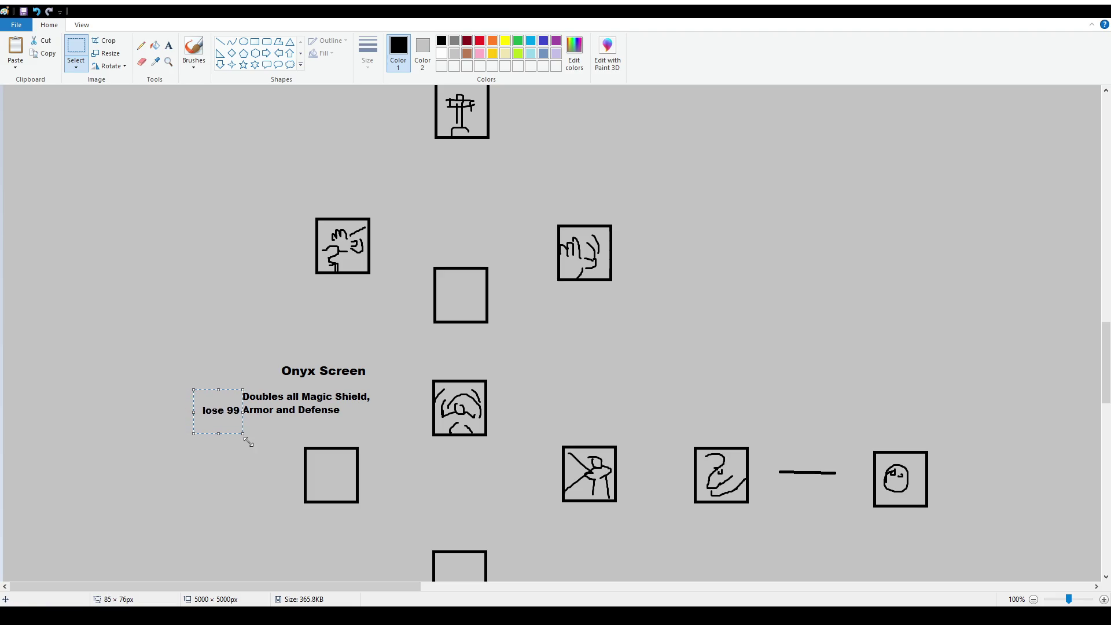
{"action": "left_click", "coordinate": [295, 440]}
{"action": "left_click_drag", "start_coordinate": [355, 426], "coordinate": [152, 402]}
{"action": "mouse_move", "coordinate": [229, 405]}
{"action": "left_mouse_down"}
{"action": "mouse_move", "coordinate": [267, 398]}
{"action": "mouse_move", "coordinate": [391, 425]}
{"action": "mouse_move", "coordinate": [395, 416]}
{"action": "left_mouse_up"}
{"action": "left_click_drag", "start_coordinate": [263, 350], "coordinate": [391, 384]}
{"action": "left_click", "coordinate": [368, 426]}
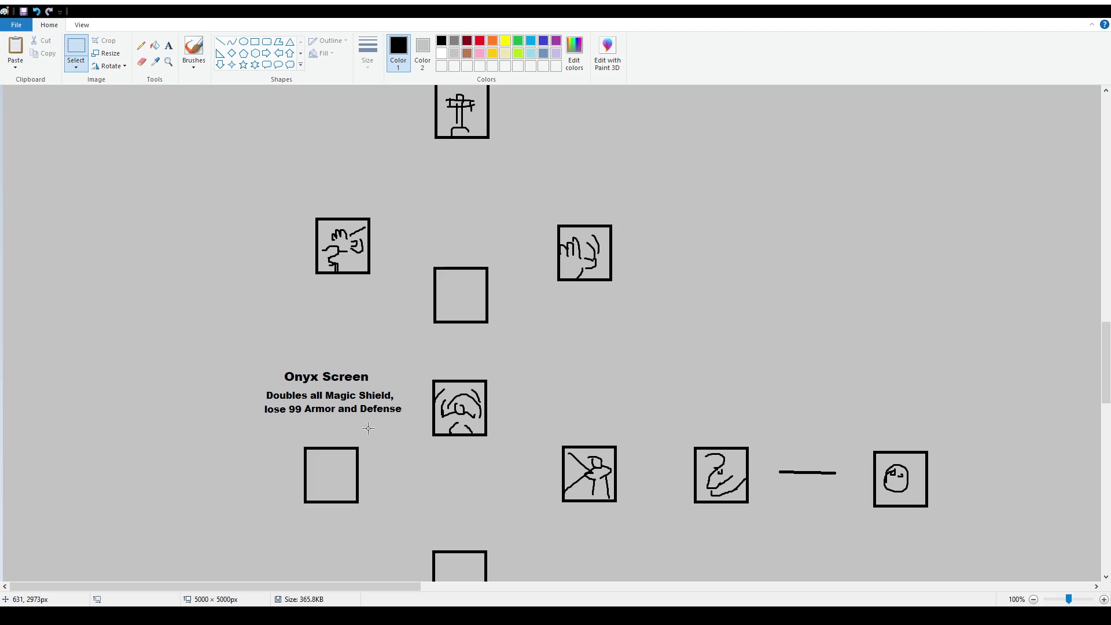
Nudge the empty square below the title upward.
{"action": "left_click", "coordinate": [194, 51]}
{"action": "left_click", "coordinate": [76, 49]}
{"action": "left_click_drag", "start_coordinate": [289, 445], "coordinate": [393, 523]}
{"action": "key", "text": "Up"}
{"action": "key", "text": "Up"}
{"action": "key", "text": "Up"}
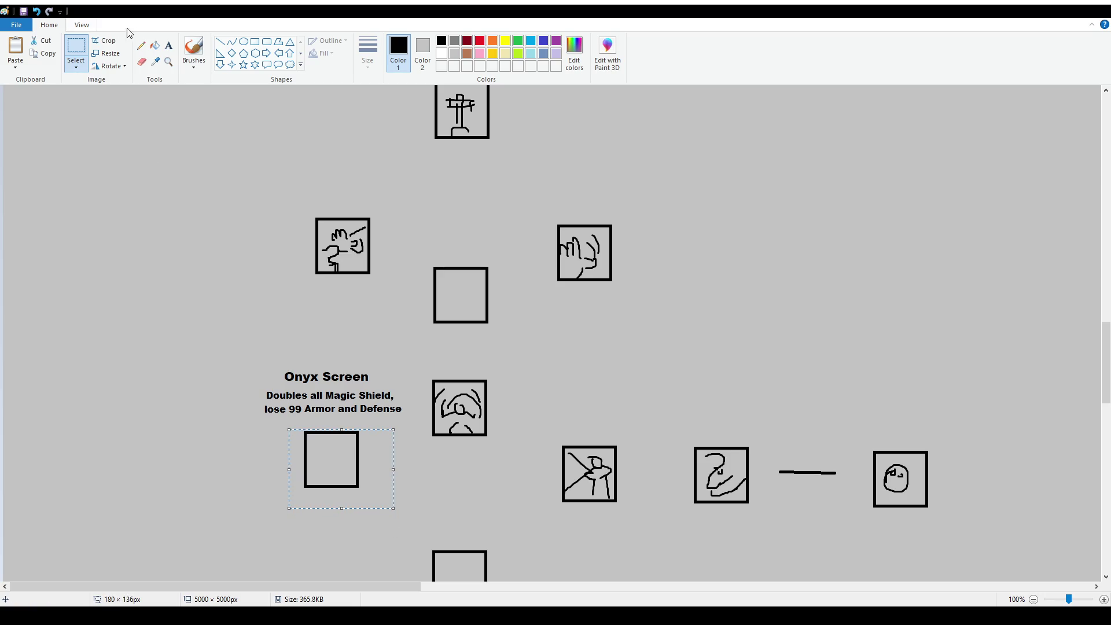
{"action": "left_click", "coordinate": [193, 49]}
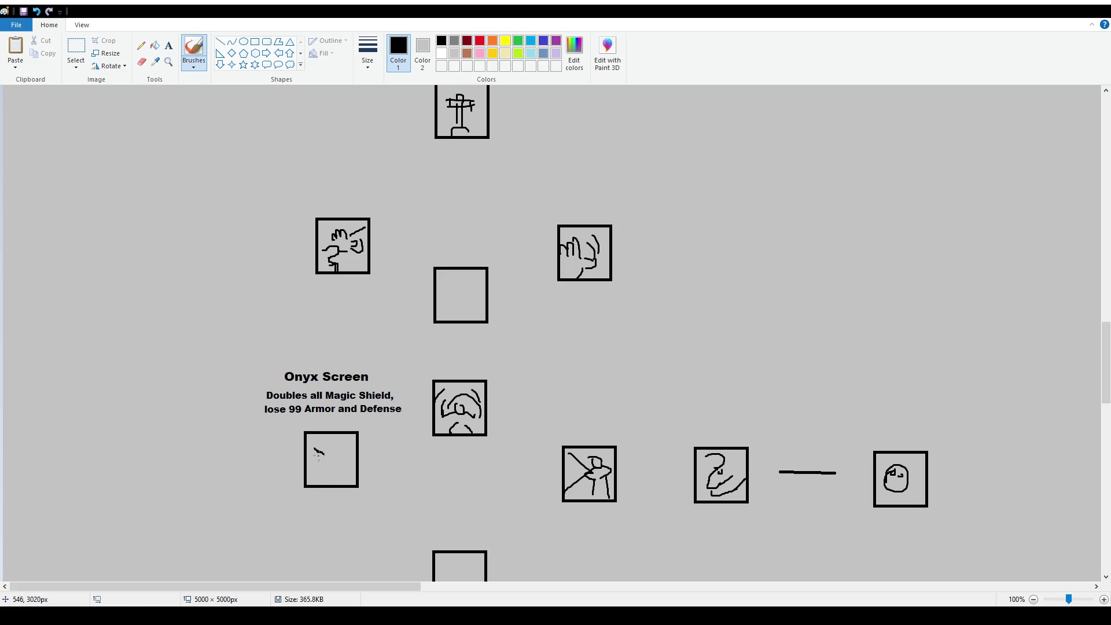
Sketch a shaded face with eyes and a jagged mouth in the box below Onyx Screen.
{"action": "left_click_drag", "start_coordinate": [334, 456], "coordinate": [345, 452]}
{"action": "left_click_drag", "start_coordinate": [328, 467], "coordinate": [327, 464]}
{"action": "left_click_drag", "start_coordinate": [342, 459], "coordinate": [324, 463]}
{"action": "mouse_move", "coordinate": [340, 468]}
{"action": "left_mouse_down"}
{"action": "mouse_move", "coordinate": [319, 480]}
{"action": "mouse_move", "coordinate": [338, 482]}
{"action": "mouse_move", "coordinate": [313, 480]}
{"action": "mouse_move", "coordinate": [342, 481]}
{"action": "left_mouse_up"}
{"action": "mouse_move", "coordinate": [310, 439]}
{"action": "left_mouse_down"}
{"action": "mouse_move", "coordinate": [329, 460]}
{"action": "mouse_move", "coordinate": [354, 452]}
{"action": "left_mouse_up"}
{"action": "mouse_move", "coordinate": [328, 465]}
{"action": "left_mouse_down"}
{"action": "mouse_move", "coordinate": [335, 475]}
{"action": "mouse_move", "coordinate": [352, 470]}
{"action": "left_mouse_up"}
{"action": "mouse_move", "coordinate": [311, 460]}
{"action": "left_mouse_down"}
{"action": "mouse_move", "coordinate": [324, 470]}
{"action": "mouse_move", "coordinate": [312, 472]}
{"action": "mouse_move", "coordinate": [348, 451]}
{"action": "left_mouse_up"}
{"action": "mouse_move", "coordinate": [312, 486]}
{"action": "left_mouse_down"}
{"action": "mouse_move", "coordinate": [360, 482]}
{"action": "mouse_move", "coordinate": [345, 434]}
{"action": "mouse_move", "coordinate": [336, 454]}
{"action": "left_mouse_up"}
{"action": "left_click_drag", "start_coordinate": [328, 487], "coordinate": [356, 460]}
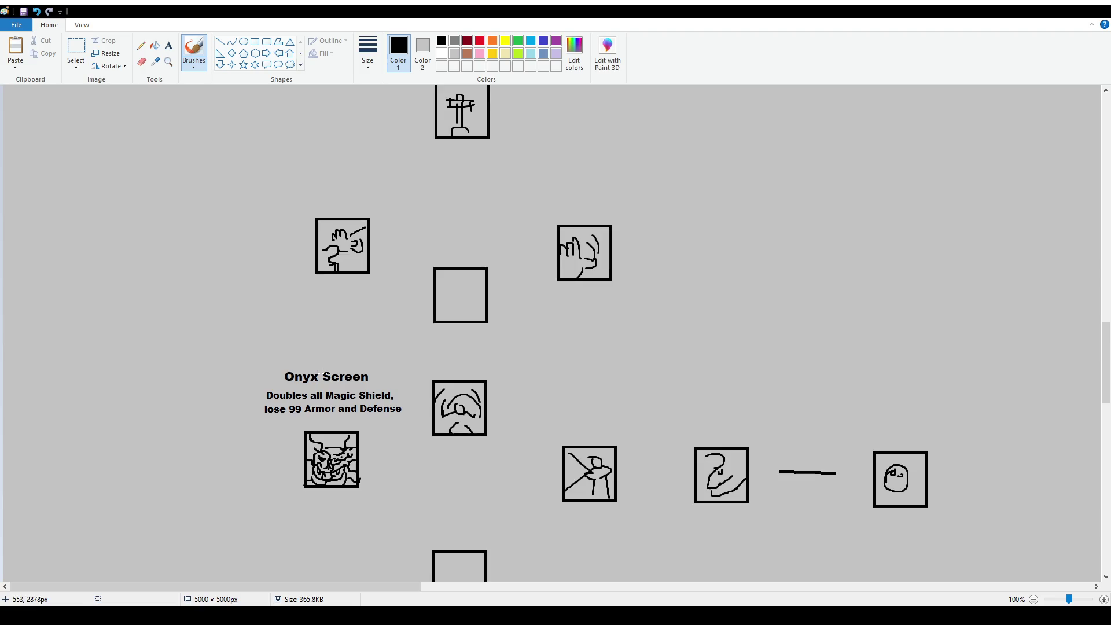
{"action": "scroll", "coordinate": [359, 292], "scroll_direction": "down", "scroll_amount": 2}
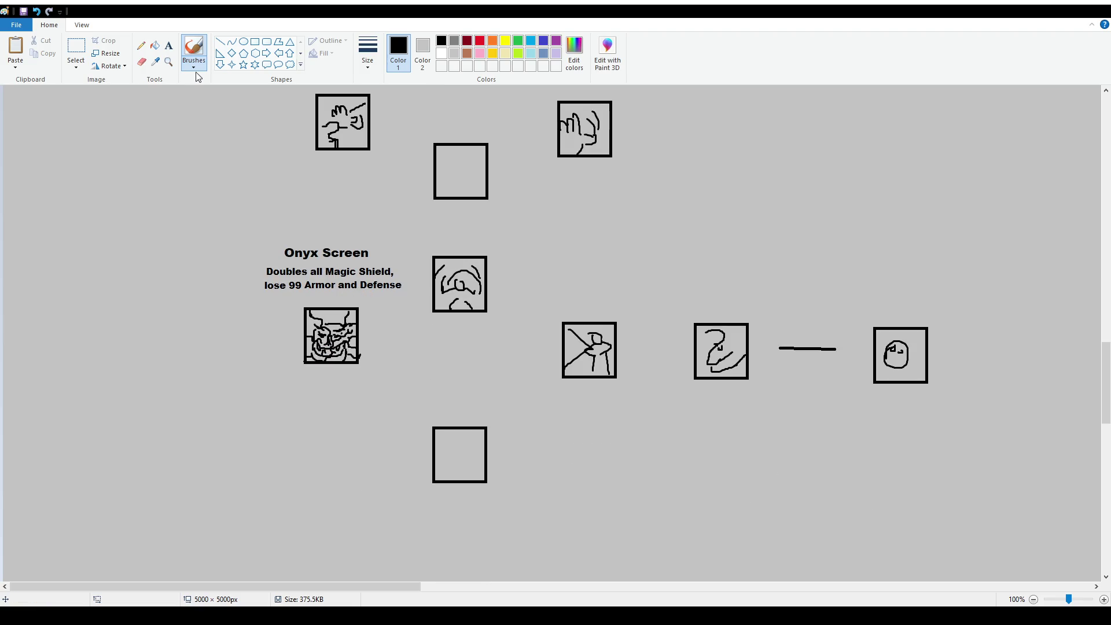
{"action": "scroll", "coordinate": [445, 318], "scroll_direction": "up", "scroll_amount": 2}
{"action": "scroll", "coordinate": [538, 346], "scroll_direction": "down", "scroll_amount": 2}
{"action": "left_click_drag", "start_coordinate": [261, 293], "coordinate": [333, 293]}
{"action": "key", "text": "ctrl+z"}
{"action": "scroll", "coordinate": [454, 354], "scroll_direction": "down", "scroll_amount": 2}
{"action": "scroll", "coordinate": [453, 353], "scroll_direction": "up", "scroll_amount": 2}
Add a size-16 title 'Propelling Shell' to the right of the face icon.
{"action": "left_click", "coordinate": [168, 45]}
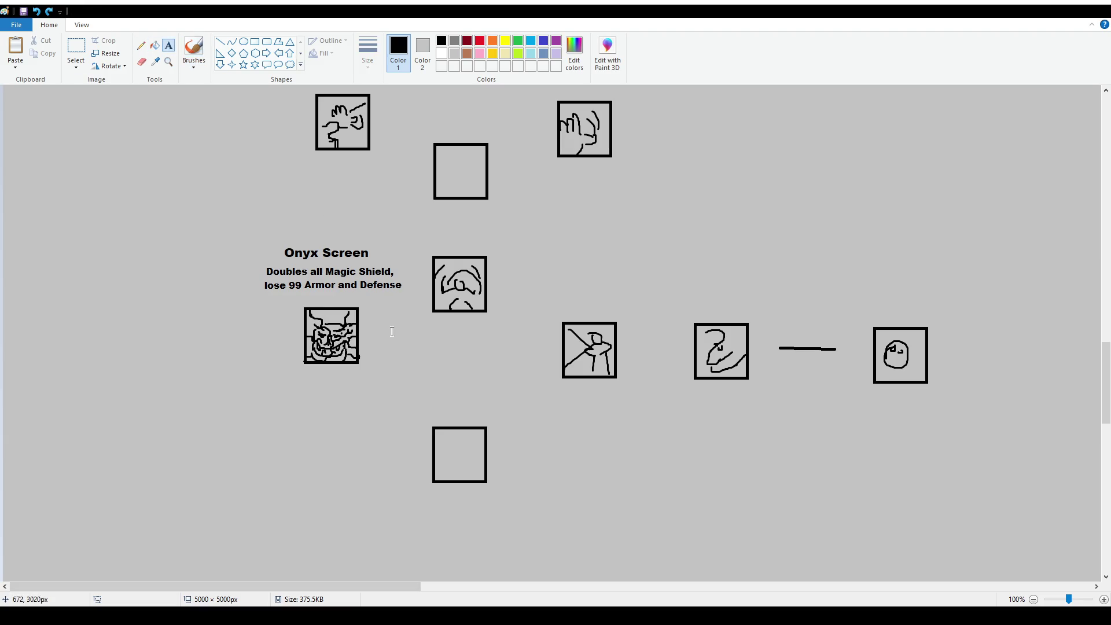
{"action": "left_click_drag", "start_coordinate": [389, 324], "coordinate": [537, 414]}
{"action": "left_click", "coordinate": [85, 62]}
{"action": "left_click", "coordinate": [84, 149]}
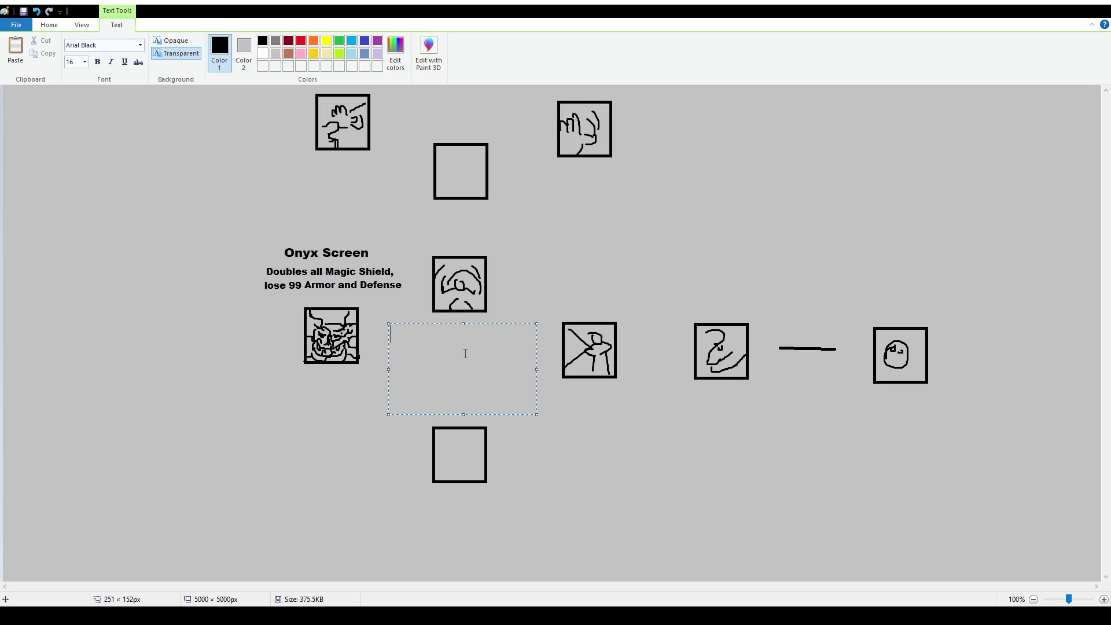
{"action": "type", "text": "Propelling Propeller"}
{"action": "key", "text": "BackSpace"}
{"action": "key", "text": "BackSpace"}
{"action": "key", "text": "BackSpace"}
{"action": "key", "text": "BackSpace"}
{"action": "key", "text": "BackSpace"}
{"action": "key", "text": "BackSpace"}
{"action": "key", "text": "BackSpace"}
{"action": "type", "text": "Shell"}
{"action": "mouse_move", "coordinate": [500, 323]}
{"action": "left_mouse_down"}
{"action": "mouse_move", "coordinate": [521, 355]}
{"action": "mouse_move", "coordinate": [516, 339]}
{"action": "left_mouse_up"}
Paste the earlier description into a size-12 text box under the Propelling Shell title.
{"action": "left_click", "coordinate": [355, 197]}
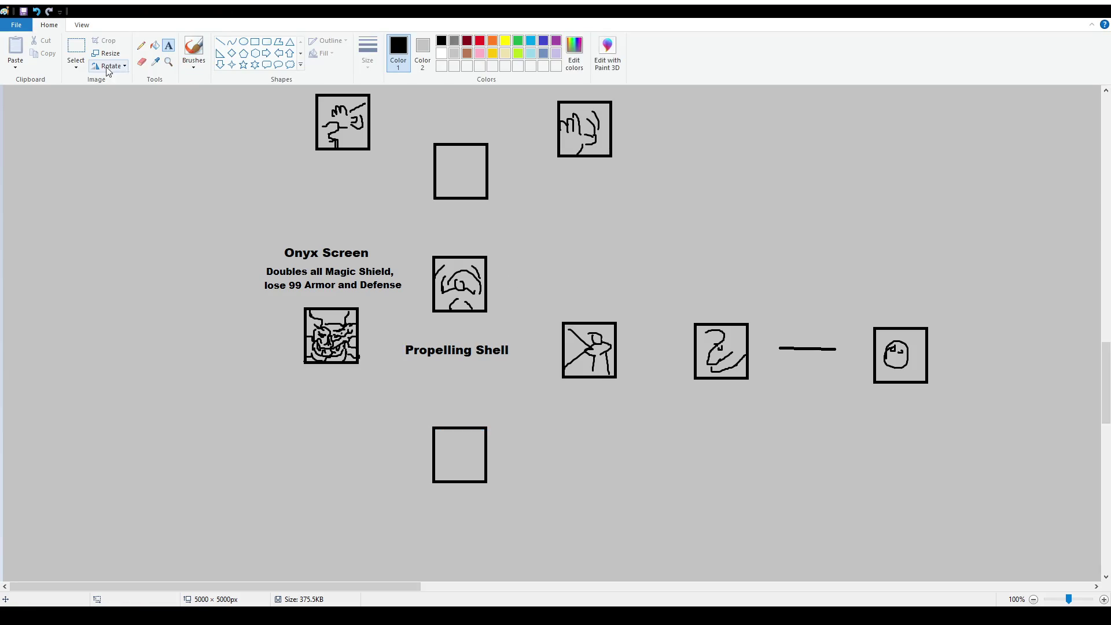
{"action": "left_click_drag", "start_coordinate": [392, 373], "coordinate": [524, 411]}
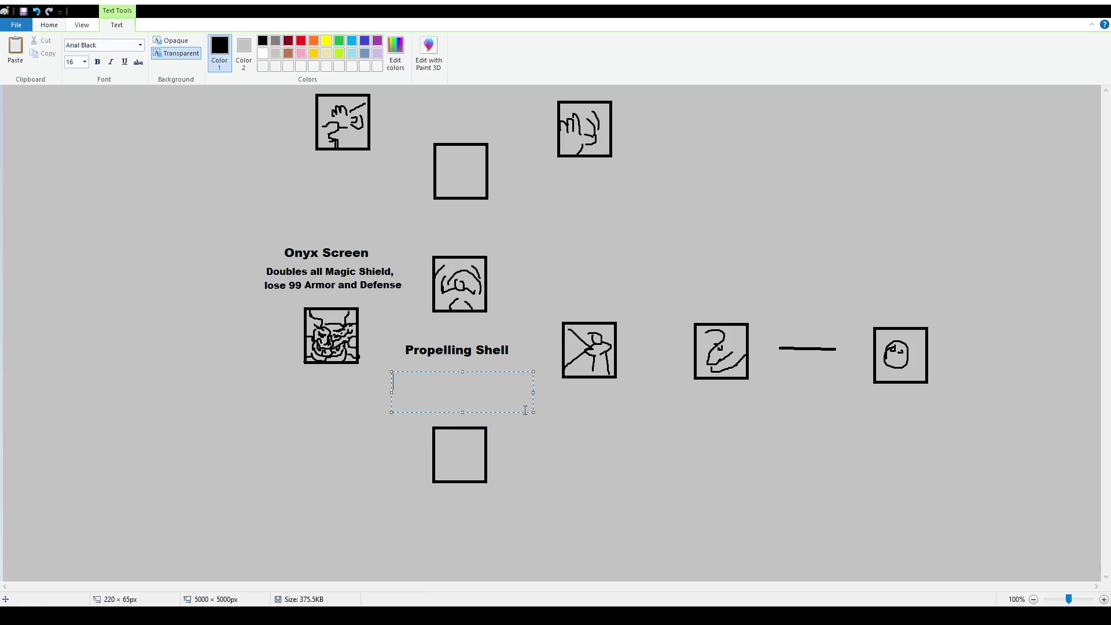
{"action": "left_click", "coordinate": [72, 62]}
{"action": "type", "text": "12"}
{"action": "key", "text": "Return"}
{"action": "type", "text": "Taking Magic Shield damage has a 50% chance to cast Unstable Berserk around yourself"}
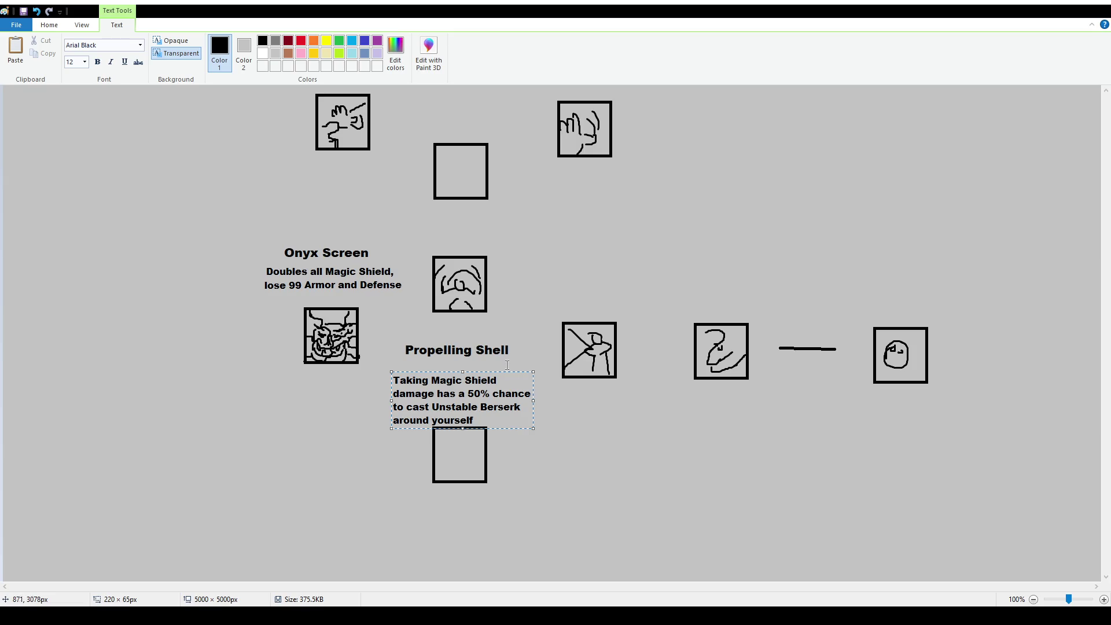
{"action": "left_click_drag", "start_coordinate": [512, 371], "coordinate": [519, 362]}
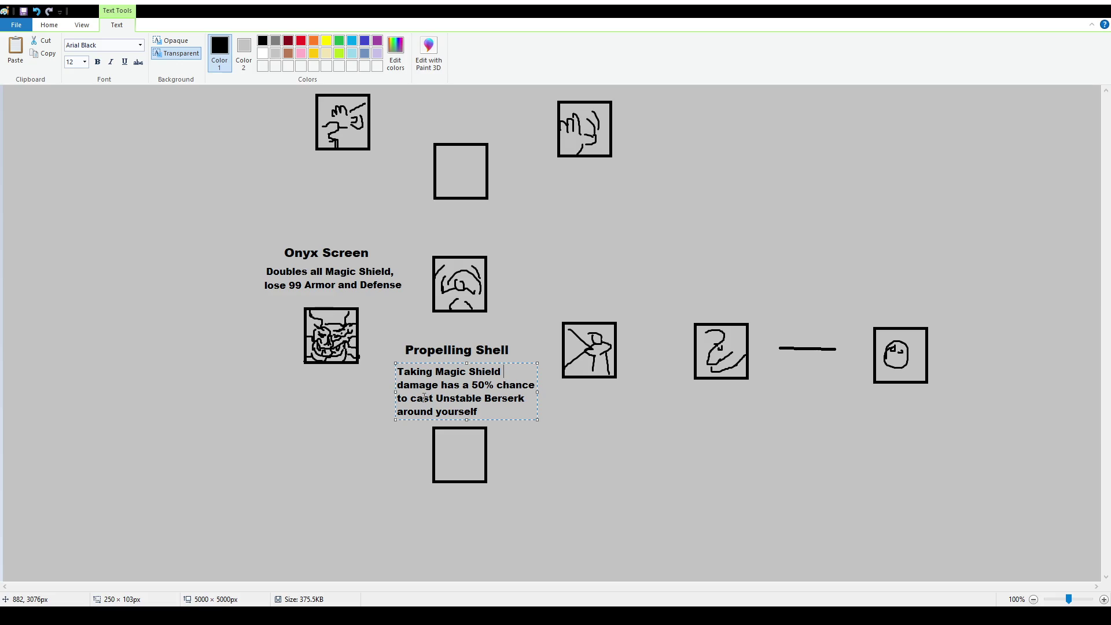
Replace its ending with 'Propelling Force around yourself' and commit.
{"action": "left_click_drag", "start_coordinate": [435, 397], "coordinate": [496, 410]}
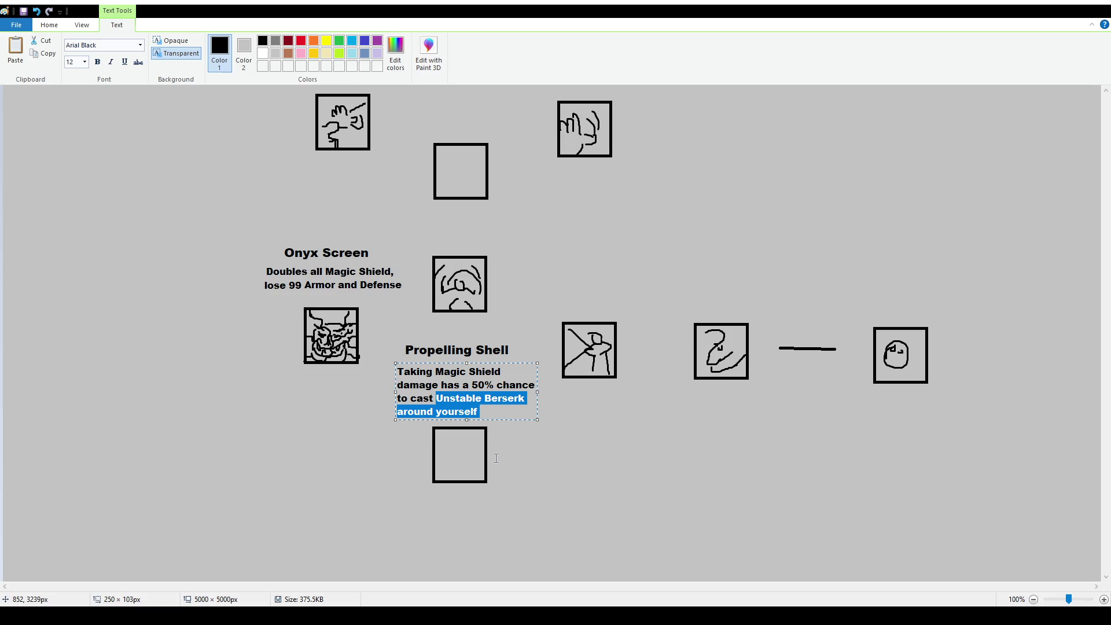
{"action": "type", "text": "Propelling Force around yourself"}
{"action": "left_click", "coordinate": [554, 465]}
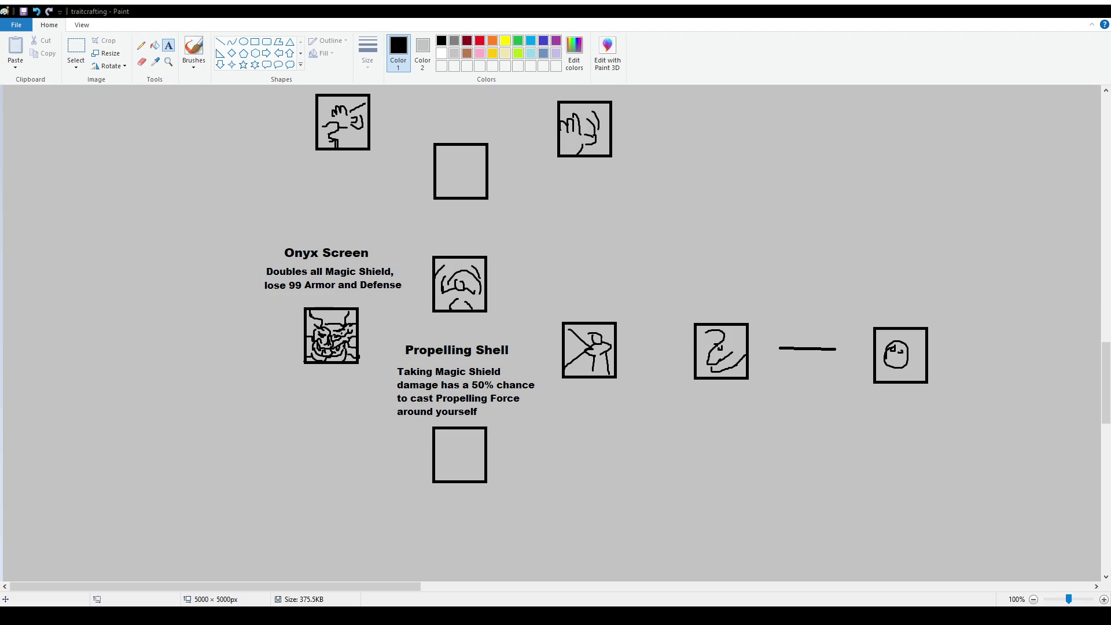
{"action": "left_click_drag", "start_coordinate": [295, 409], "coordinate": [384, 493]}
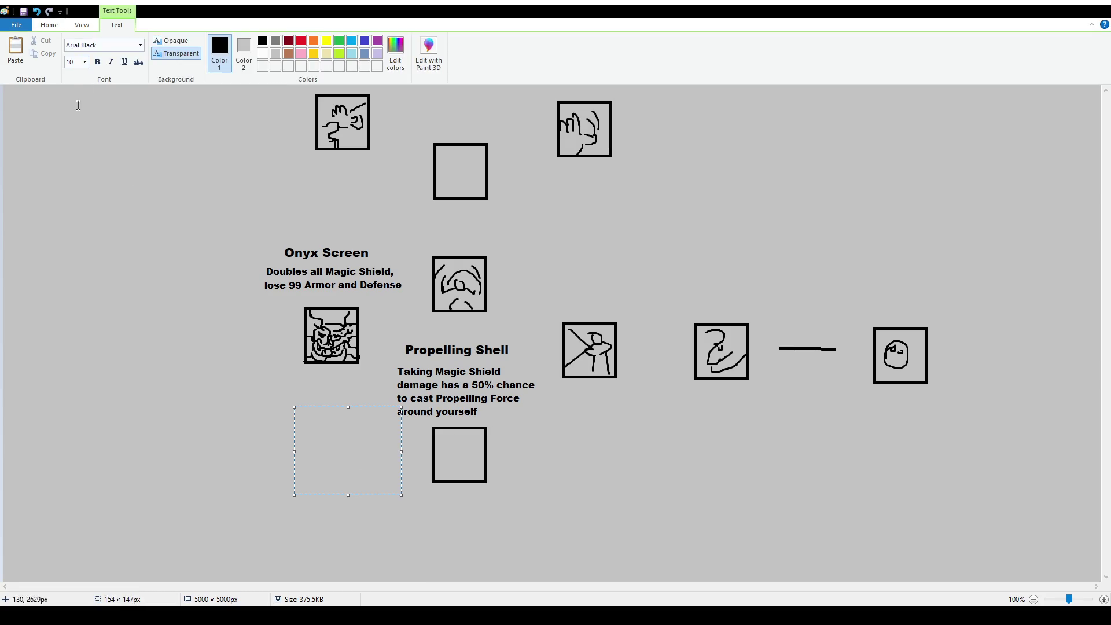
Paste the old text and rewrite it: Propelling Force is a physical spell that pushes enemies away.
{"action": "type", "text": "Unstable Berserk deals approximately 20 damage in 3x3 square area spell around you"}
{"action": "left_click_drag", "start_coordinate": [370, 408], "coordinate": [355, 415]}
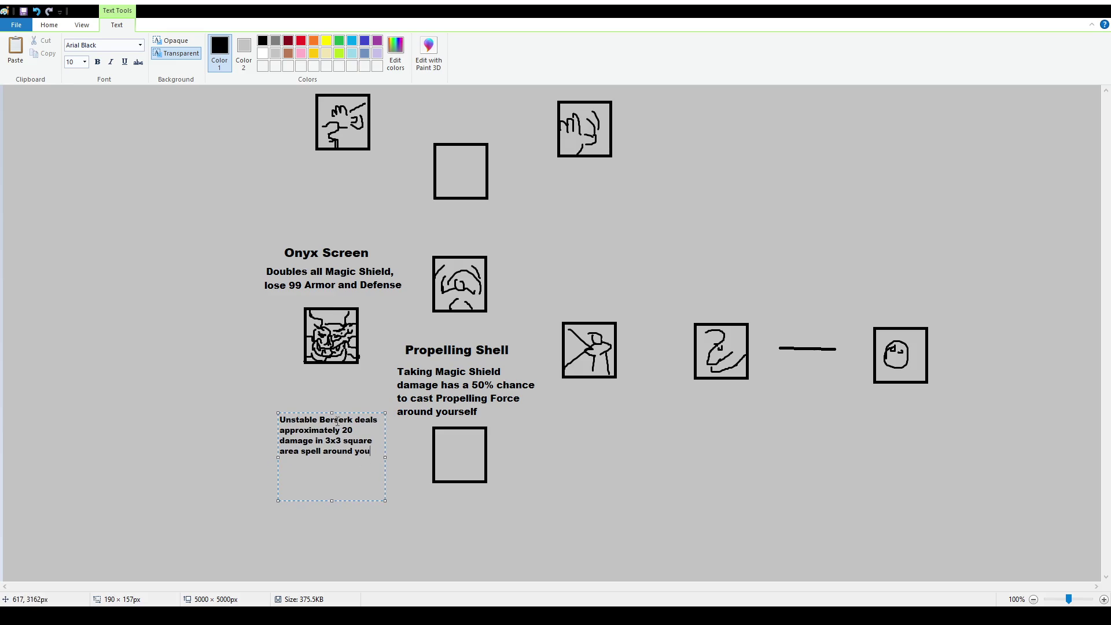
{"action": "left_click_drag", "start_coordinate": [353, 419], "coordinate": [243, 425]}
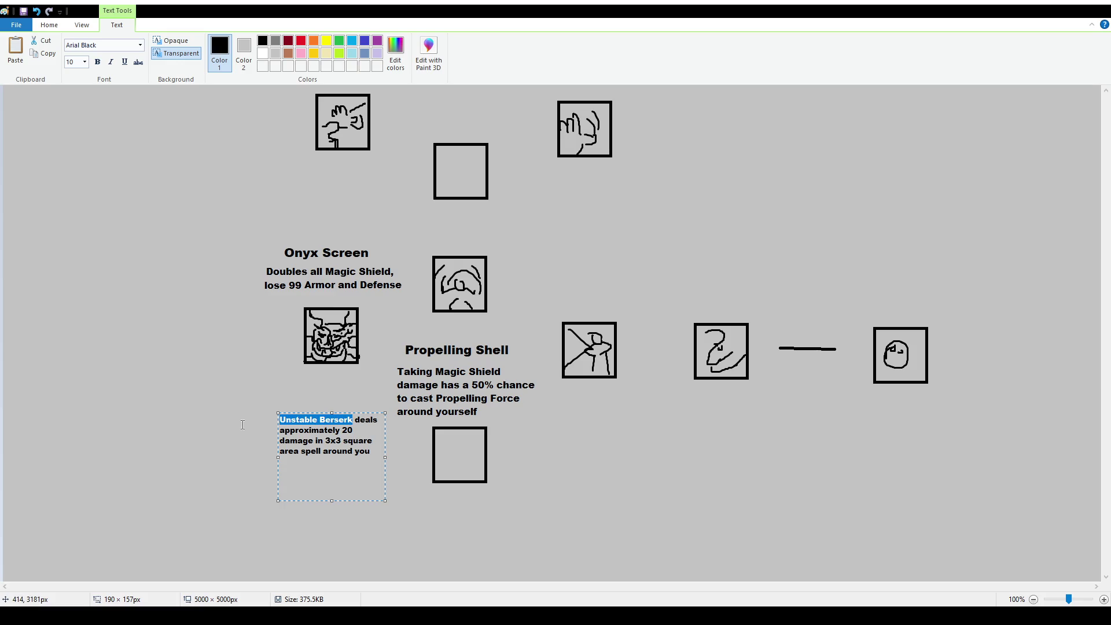
{"action": "type", "text": "Propelling Force"}
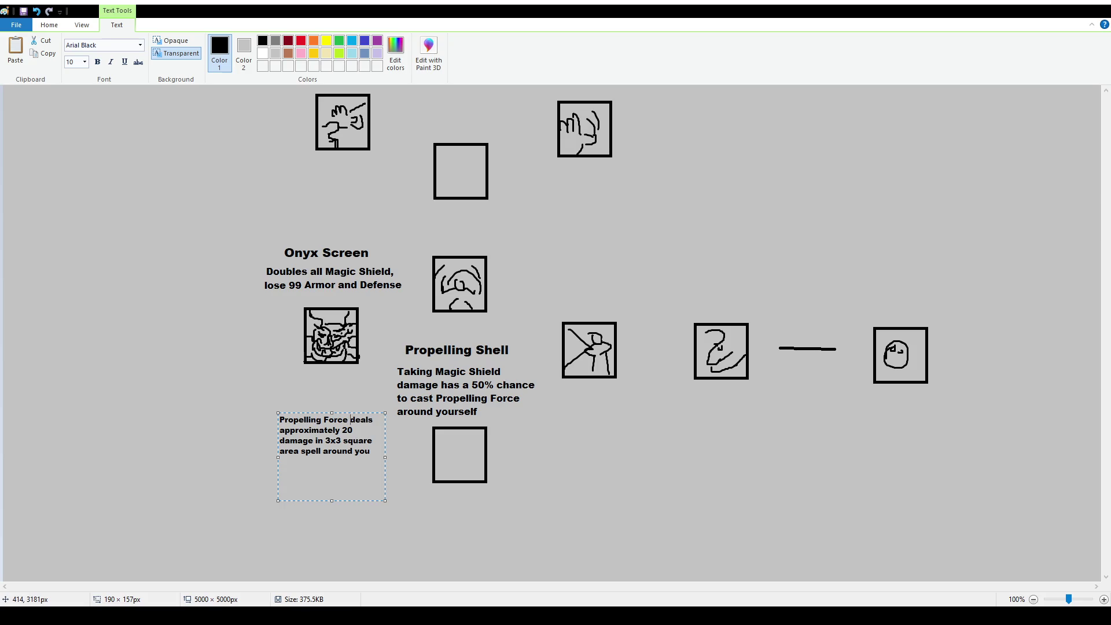
{"action": "key", "text": "shift+Down"}
{"action": "key", "text": "shift+Down"}
{"action": "key", "text": "shift+Down"}
{"action": "key", "text": "shift+End"}
{"action": "type", "text": "is a Phyiscal spell that pushes enemies away, dealing"}
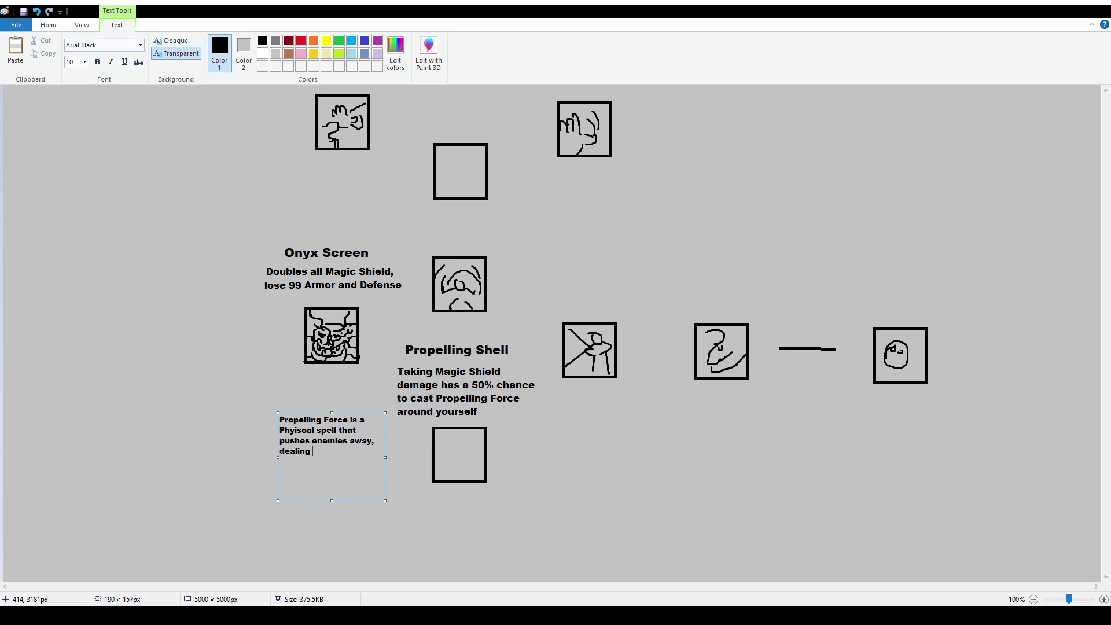
{"action": "key", "text": "BackSpace"}
{"action": "key", "text": "BackSpace"}
{"action": "key", "text": "BackSpace"}
{"action": "key", "text": "BackSpace"}
{"action": "key", "text": "BackSpace"}
{"action": "key", "text": "BackSpace"}
{"action": "key", "text": "BackSpace"}
{"action": "type", "text": "and slowing them down."}
Insert 'that deals low damage', fix the wording of 'slows', and commit the note.
{"action": "left_click", "coordinate": [374, 440]}
{"action": "type", "text": "that deals"}
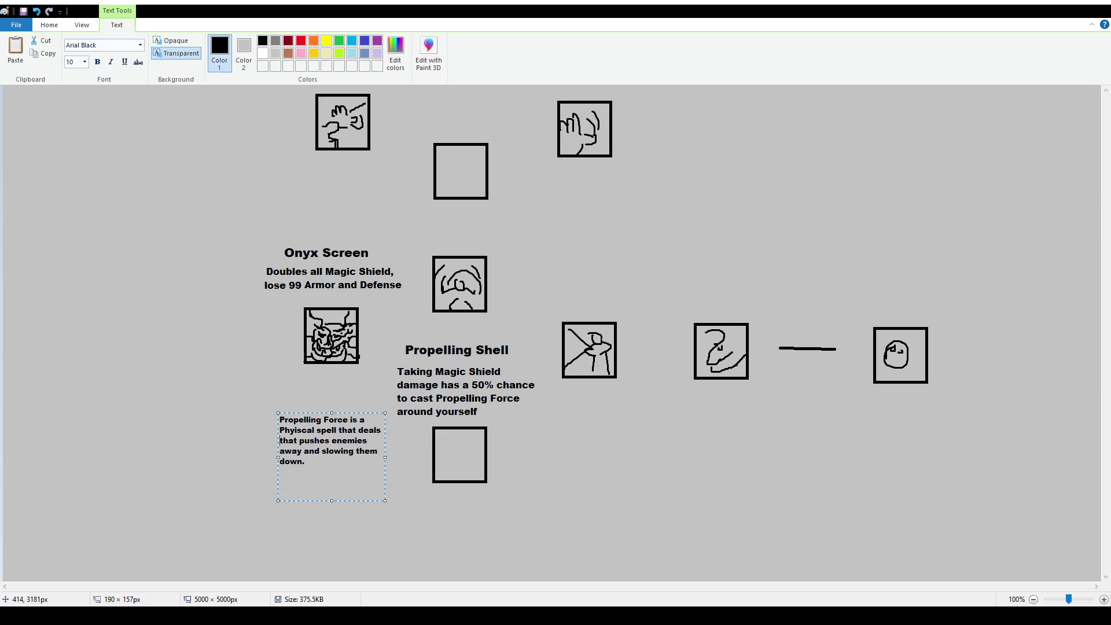
{"action": "type", "text": "low damage"}
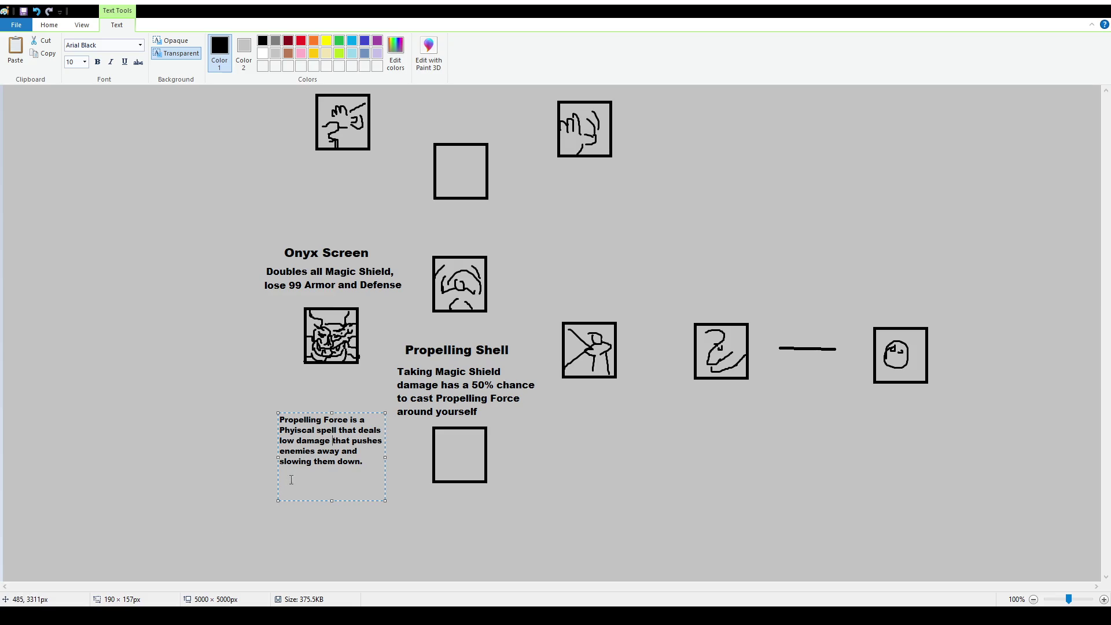
{"action": "left_click", "coordinate": [299, 462]}
{"action": "key", "text": "Delete"}
{"action": "key", "text": "Delete"}
{"action": "key", "text": "Delete"}
{"action": "type", "text": "s"}
{"action": "left_click", "coordinate": [392, 375]}
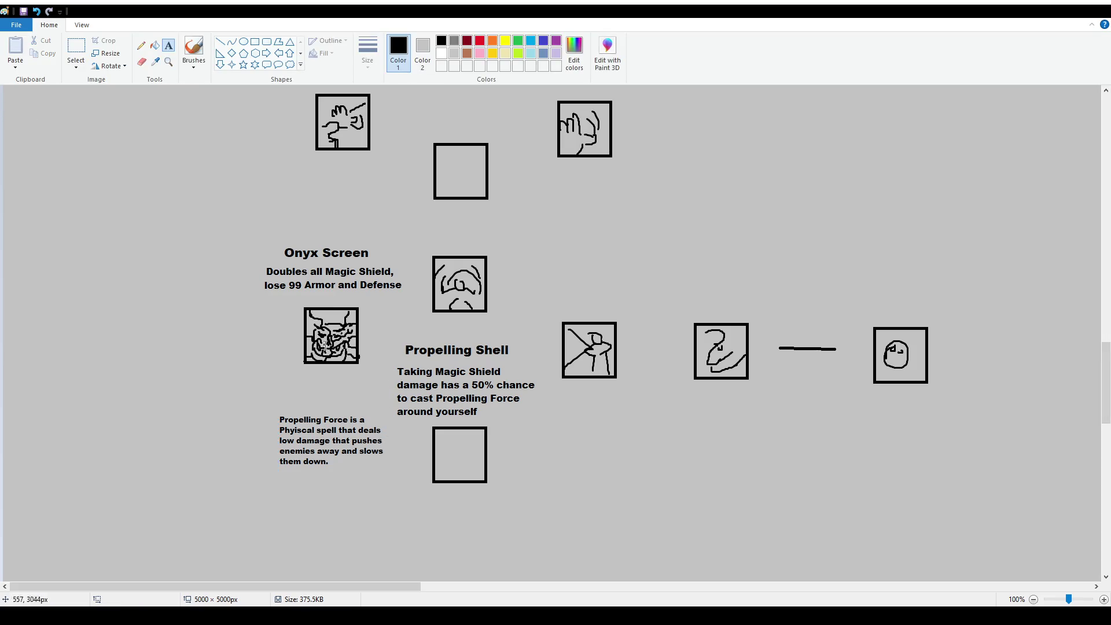
Sketch rounded rock outlines in the bottom box, undoing an overshooting curve.
{"action": "left_click", "coordinate": [194, 49]}
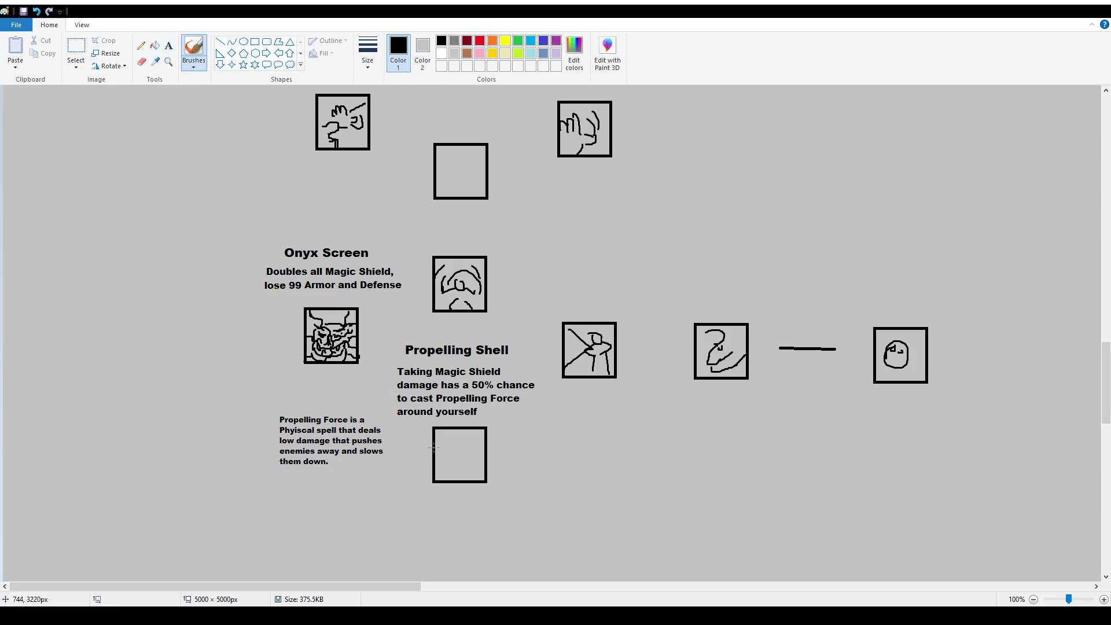
{"action": "left_click_drag", "start_coordinate": [445, 442], "coordinate": [473, 431]}
{"action": "key", "text": "ctrl+z"}
{"action": "left_click_drag", "start_coordinate": [467, 429], "coordinate": [473, 445]}
{"action": "left_click_drag", "start_coordinate": [474, 443], "coordinate": [483, 459]}
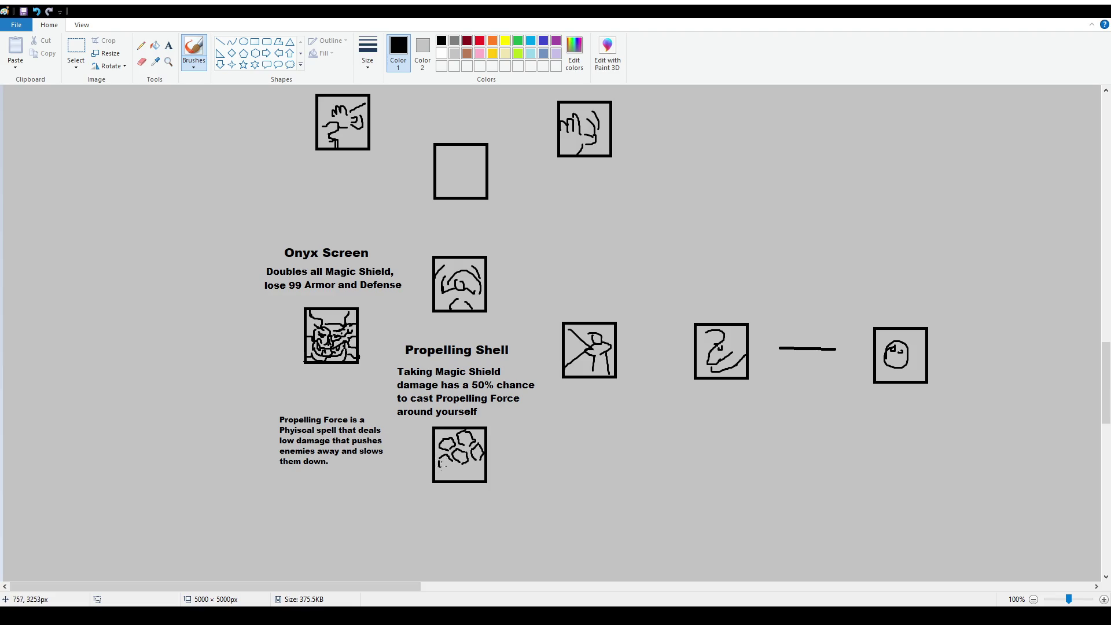
{"action": "mouse_move", "coordinate": [473, 467]}
{"action": "left_mouse_down"}
{"action": "mouse_move", "coordinate": [482, 474]}
{"action": "mouse_move", "coordinate": [468, 479]}
{"action": "left_mouse_up"}
{"action": "left_click_drag", "start_coordinate": [446, 443], "coordinate": [454, 449]}
Add shading marks to the rocks and redraw the monster icon box's top edge.
{"action": "left_click_drag", "start_coordinate": [482, 451], "coordinate": [461, 475]}
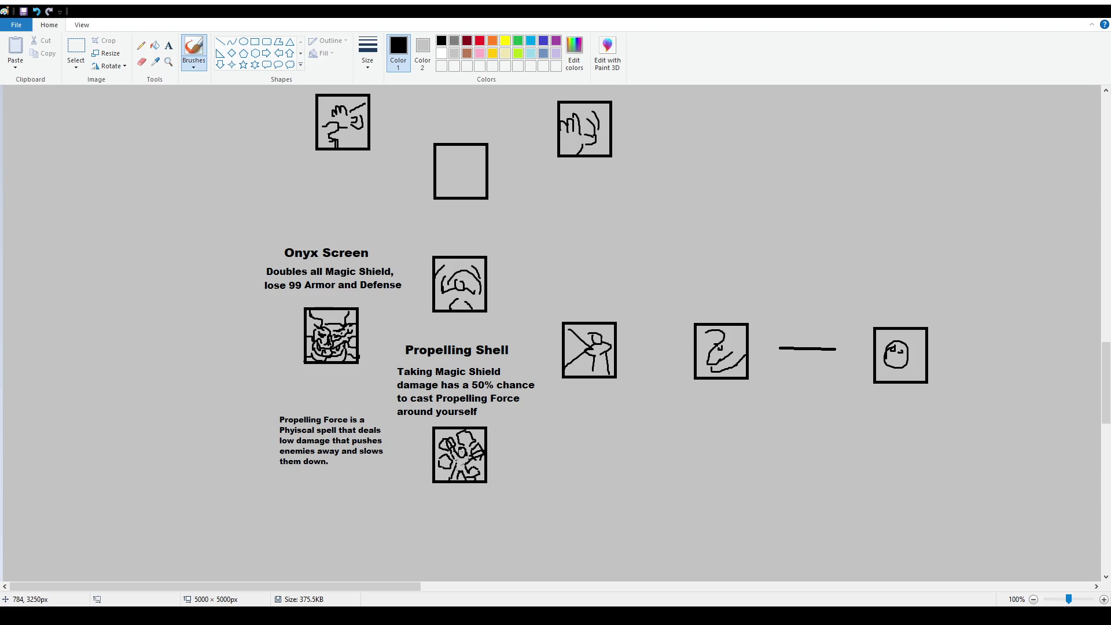
{"action": "left_click_drag", "start_coordinate": [458, 475], "coordinate": [457, 464]}
{"action": "left_click_drag", "start_coordinate": [443, 451], "coordinate": [462, 446]}
{"action": "key", "text": "ctrl+z"}
{"action": "left_click_drag", "start_coordinate": [305, 306], "coordinate": [334, 306]}
Replace 'Propelling' with 'Repelling' in the Repelling Shell title.
{"action": "scroll", "coordinate": [556, 332], "scroll_direction": "down", "scroll_amount": 2}
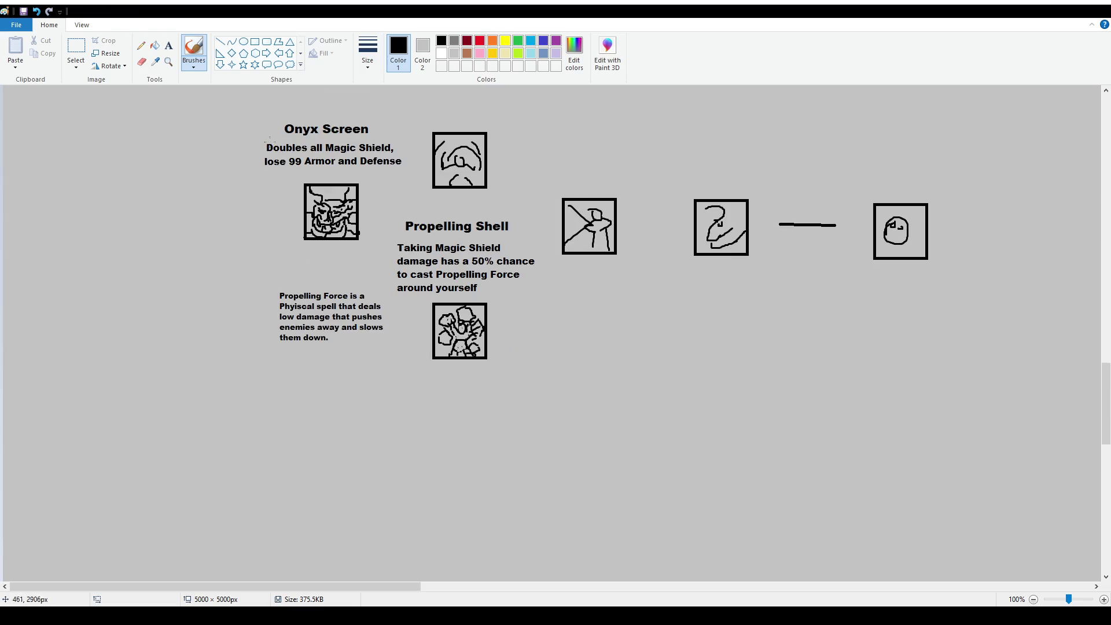
{"action": "left_click", "coordinate": [81, 49]}
{"action": "left_click_drag", "start_coordinate": [401, 215], "coordinate": [474, 238]}
{"action": "key", "text": "Delete"}
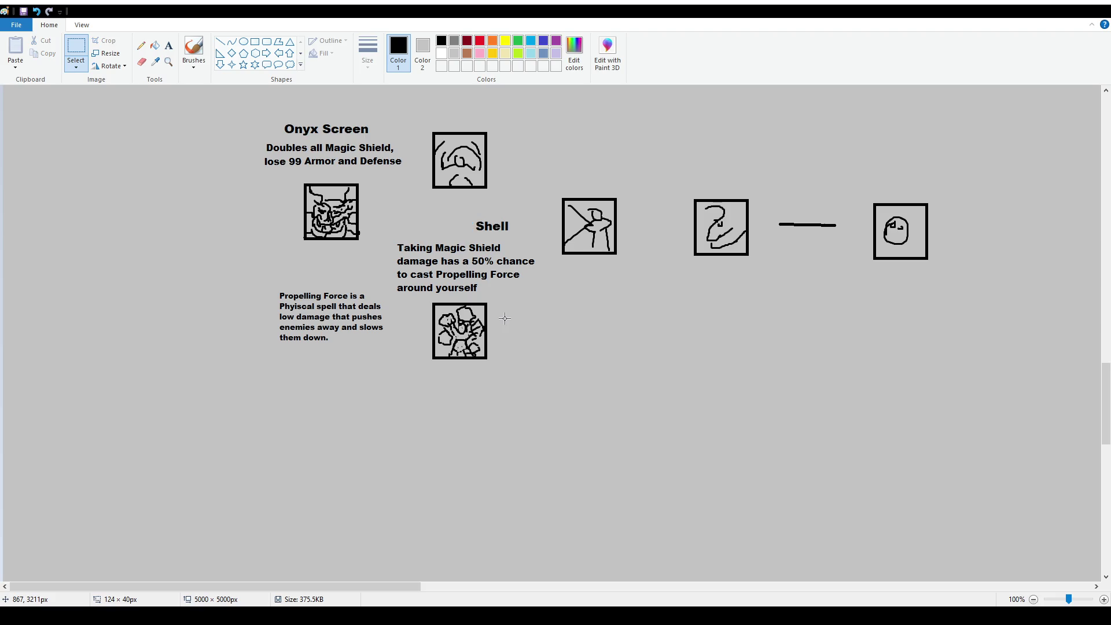
{"action": "left_click", "coordinate": [168, 45]}
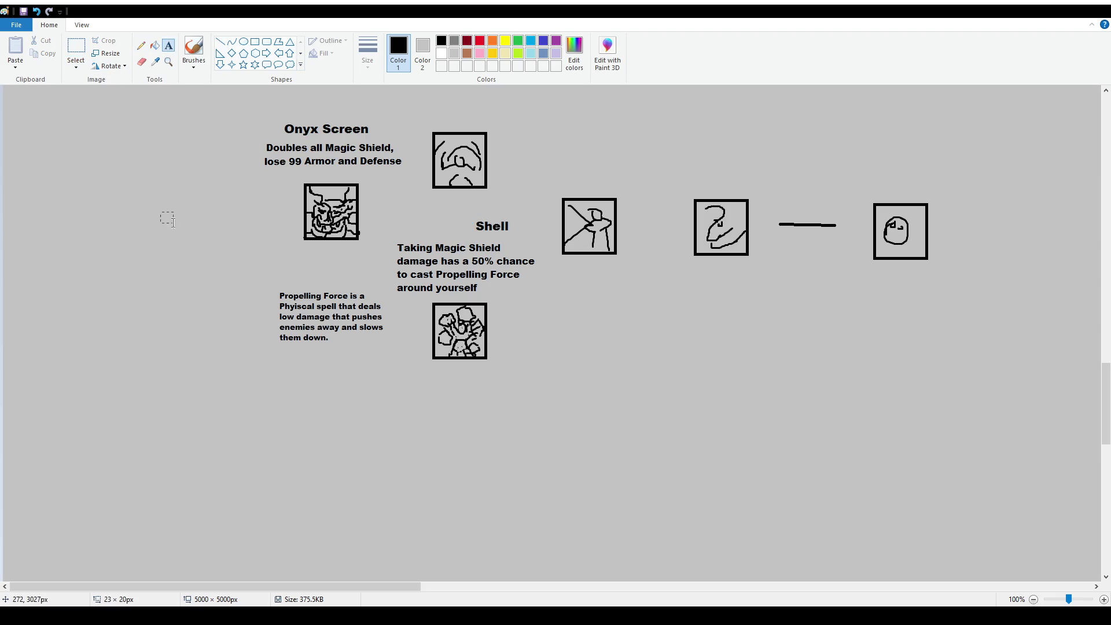
{"action": "left_click", "coordinate": [160, 212]}
{"action": "left_click", "coordinate": [473, 206]}
{"action": "left_click_drag", "start_coordinate": [408, 214], "coordinate": [551, 238]}
{"action": "type", "text": "Repelling"}
{"action": "left_click_drag", "start_coordinate": [500, 214], "coordinate": [500, 215]}
{"action": "left_click", "coordinate": [498, 212]}
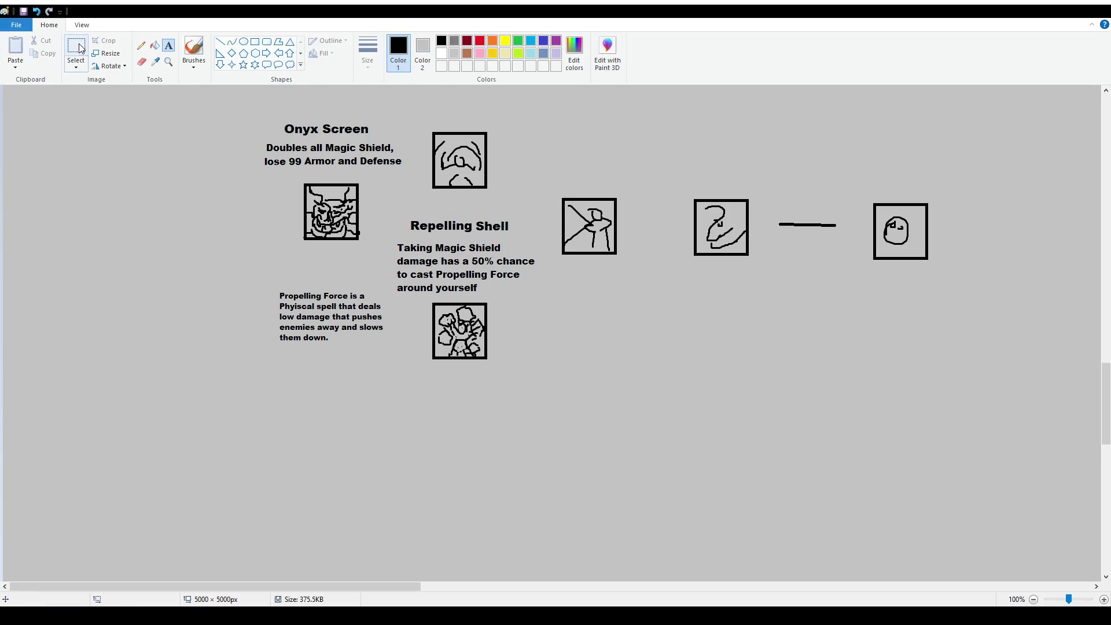
Replace 'Propelling' with a 12 pt 'Repelling' in the description after 'to cast'.
{"action": "left_click", "coordinate": [79, 46]}
{"action": "left_click_drag", "start_coordinate": [435, 269], "coordinate": [489, 282]}
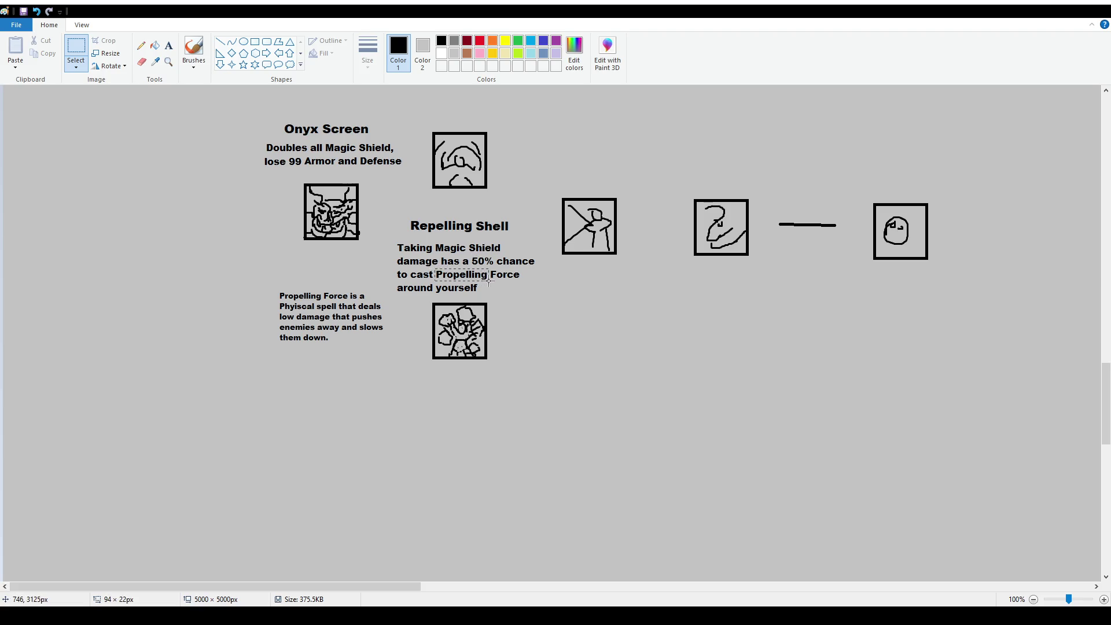
{"action": "key", "text": "Delete"}
{"action": "left_click", "coordinate": [168, 45]}
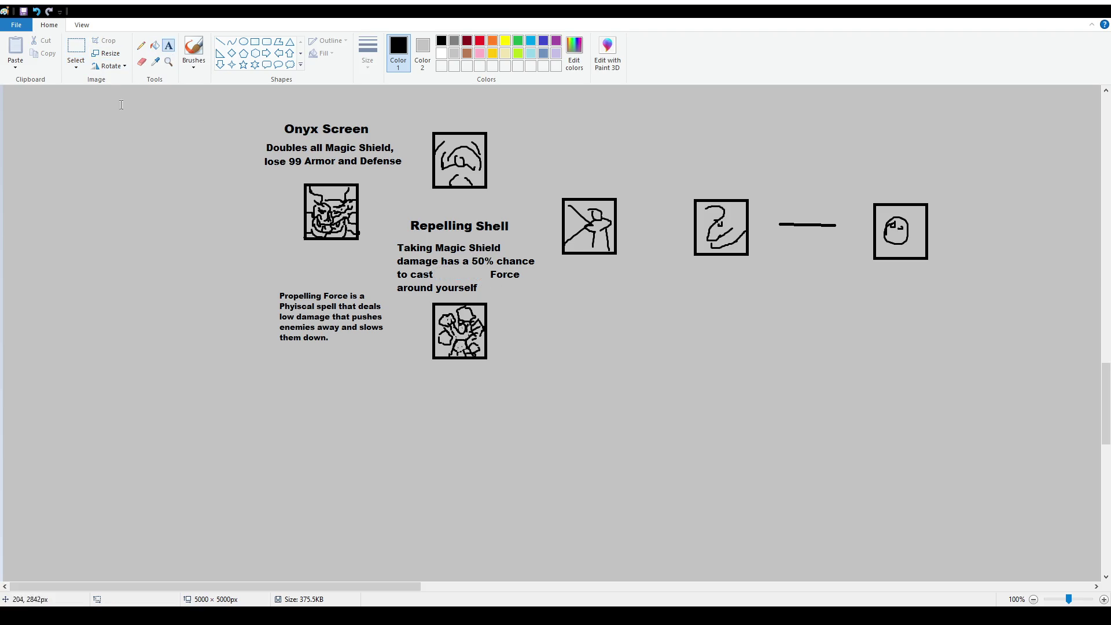
{"action": "left_click", "coordinate": [138, 222]}
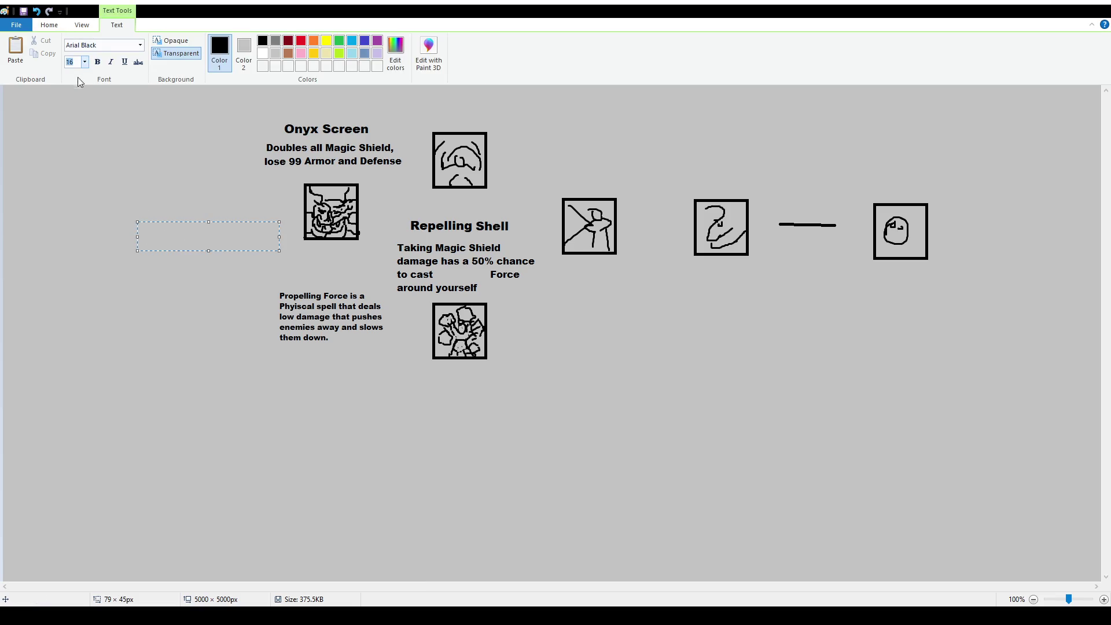
{"action": "type", "text": "12"}
{"action": "key", "text": "Return"}
{"action": "type", "text": "rep"}
{"action": "key", "text": "BackSpace"}
{"action": "key", "text": "BackSpace"}
{"action": "key", "text": "BackSpace"}
{"action": "type", "text": "rep"}
{"action": "key", "text": "BackSpace"}
{"action": "key", "text": "BackSpace"}
{"action": "key", "text": "BackSpace"}
{"action": "type", "text": "Repelling"}
{"action": "left_click_drag", "start_coordinate": [223, 223], "coordinate": [522, 266]}
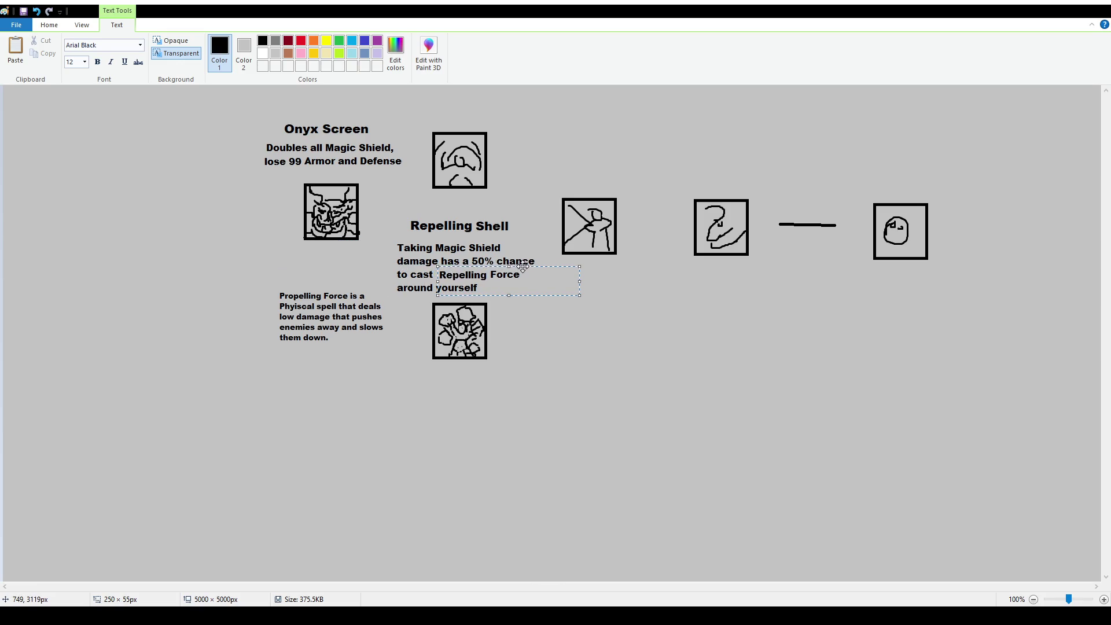
{"action": "left_click", "coordinate": [308, 167]}
Replace 'Propelling' with a 10 pt 'Repelling' in the spell note.
{"action": "left_click", "coordinate": [76, 47]}
{"action": "left_click_drag", "start_coordinate": [278, 286], "coordinate": [321, 301]}
{"action": "key", "text": "Delete"}
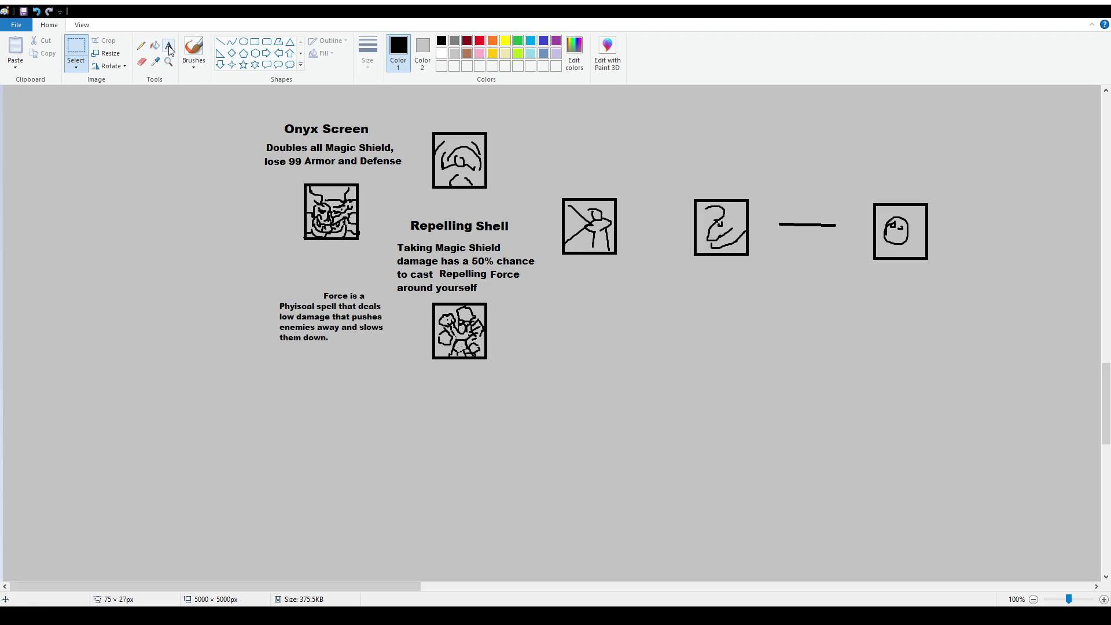
{"action": "left_click", "coordinate": [168, 45]}
{"action": "left_click", "coordinate": [279, 290]}
{"action": "type", "text": "10"}
{"action": "key", "text": "Return"}
{"action": "type", "text": "Repl"}
{"action": "key", "text": "BackSpace"}
{"action": "type", "text": "elling"}
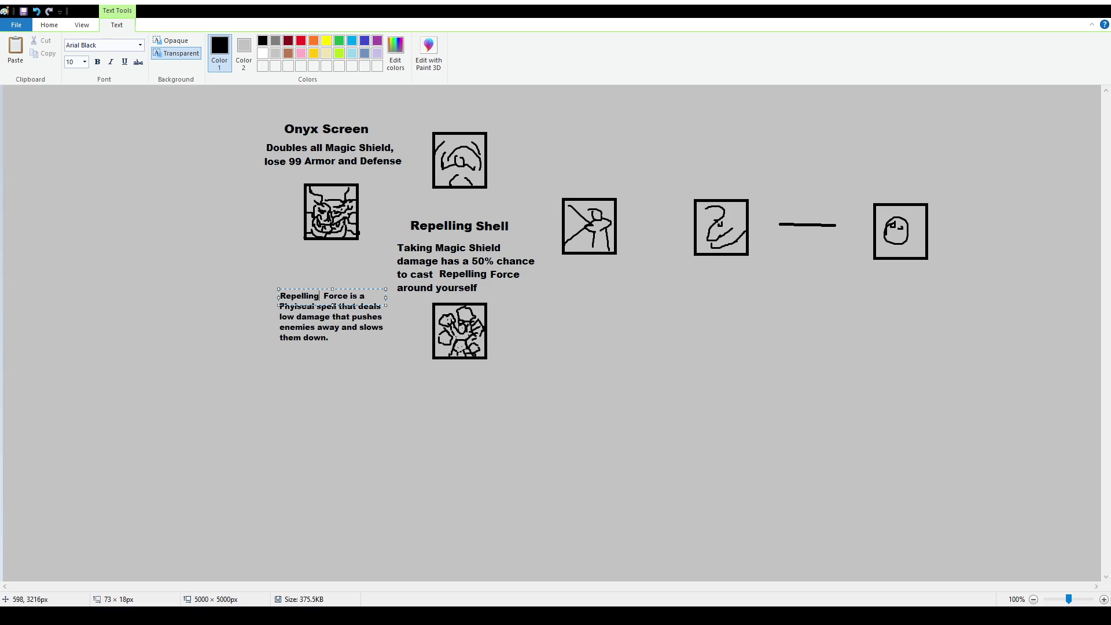
{"action": "left_click", "coordinate": [349, 321]}
{"action": "left_click", "coordinate": [75, 51]}
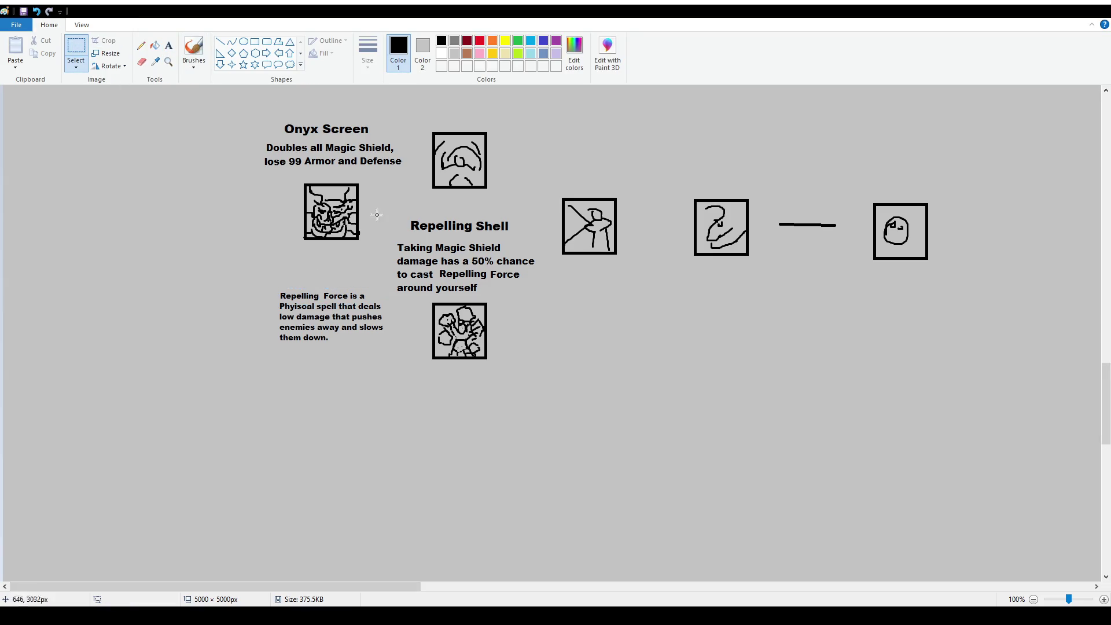
{"action": "scroll", "coordinate": [592, 381], "scroll_direction": "up", "scroll_amount": 3}
{"action": "scroll", "coordinate": [457, 231], "scroll_direction": "up", "scroll_amount": 3}
{"action": "scroll", "coordinate": [457, 232], "scroll_direction": "up", "scroll_amount": 3}
{"action": "scroll", "coordinate": [290, 156], "scroll_direction": "down", "scroll_amount": 3}
{"action": "scroll", "coordinate": [140, 86], "scroll_direction": "down", "scroll_amount": 1, "text": "ctrl"}
{"action": "scroll", "coordinate": [278, 288], "scroll_direction": "up", "scroll_amount": 3}
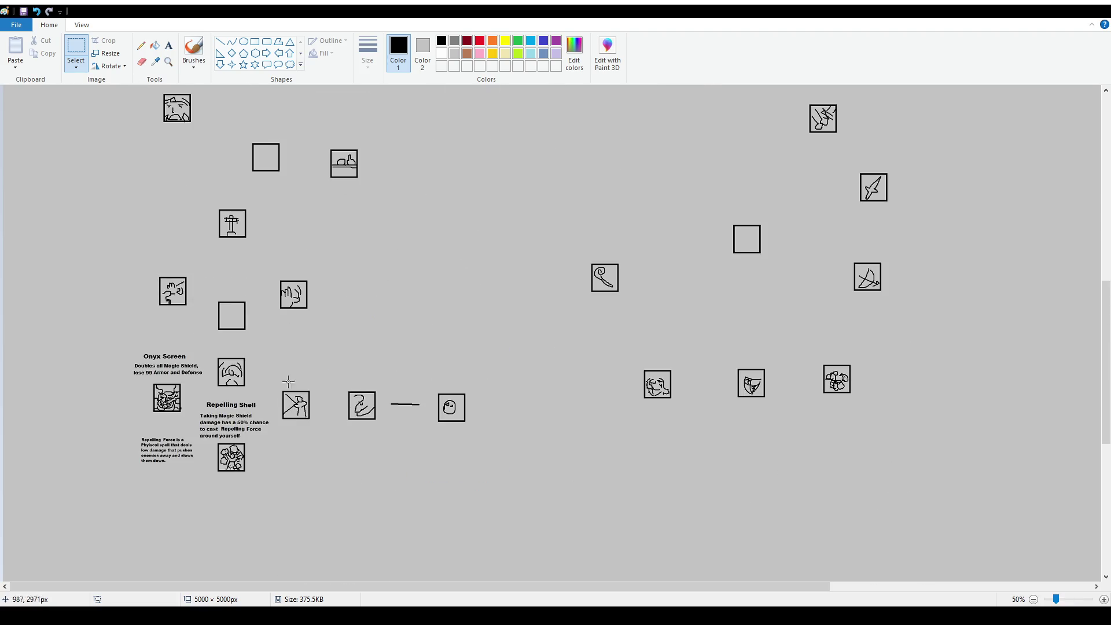
{"action": "scroll", "coordinate": [347, 471], "scroll_direction": "up", "scroll_amount": 1, "text": "ctrl"}
{"action": "scroll", "coordinate": [411, 453], "scroll_direction": "down", "scroll_amount": 6}
{"action": "scroll", "coordinate": [491, 446], "scroll_direction": "down", "scroll_amount": 3}
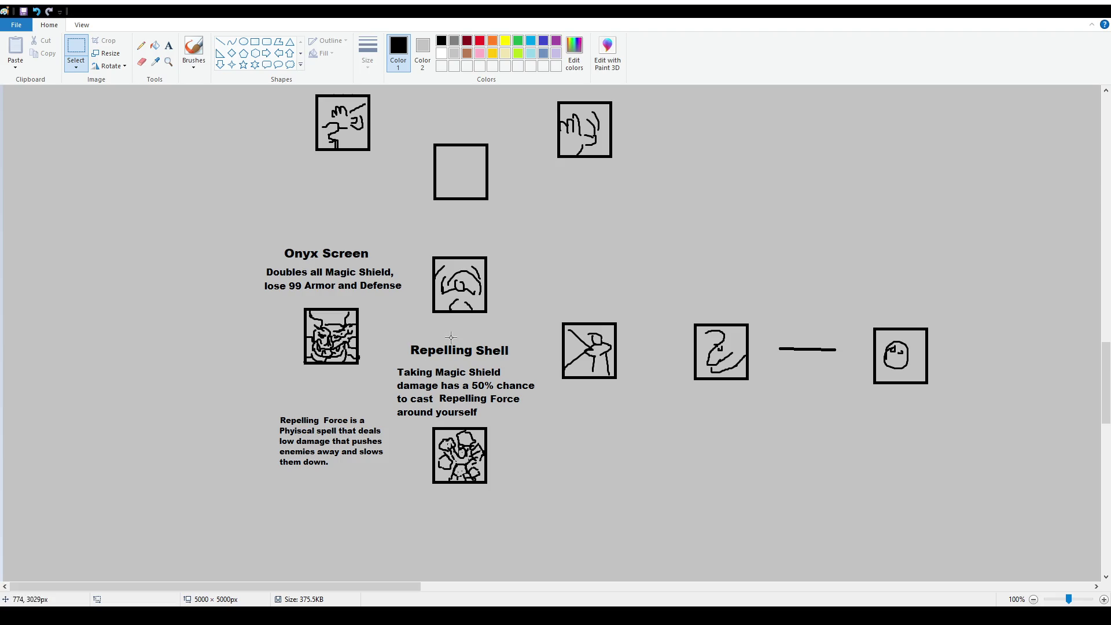
{"action": "scroll", "coordinate": [436, 267], "scroll_direction": "up", "scroll_amount": 3}
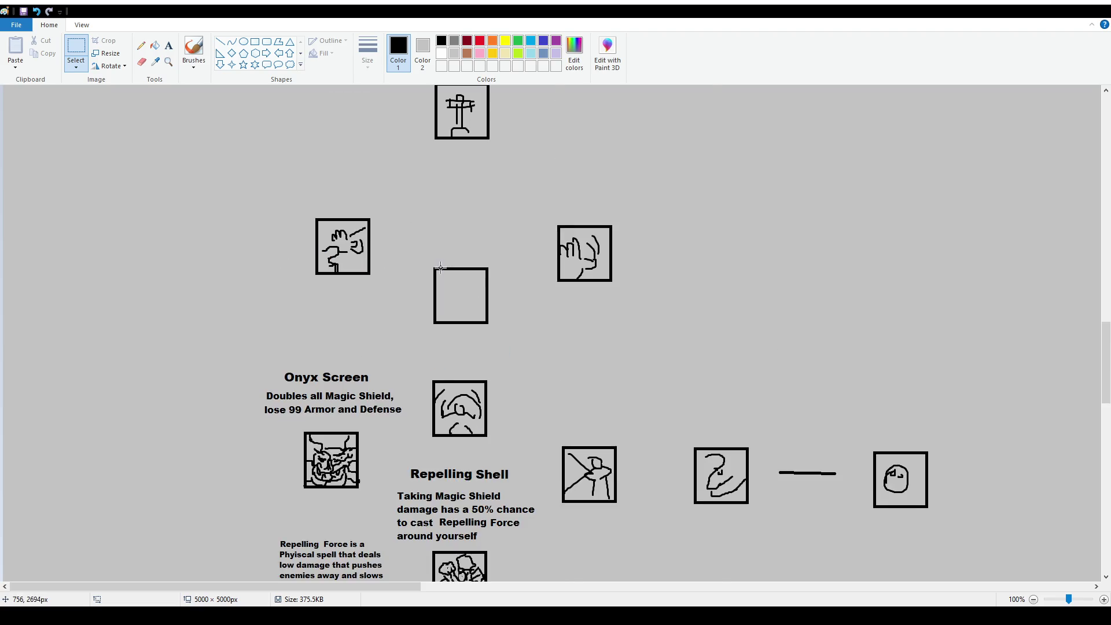
Draw a diagonal line from the raised-hand icon down to the curled icon.
{"action": "left_click", "coordinate": [167, 50]}
{"action": "scroll", "coordinate": [545, 499], "scroll_direction": "down", "scroll_amount": 3}
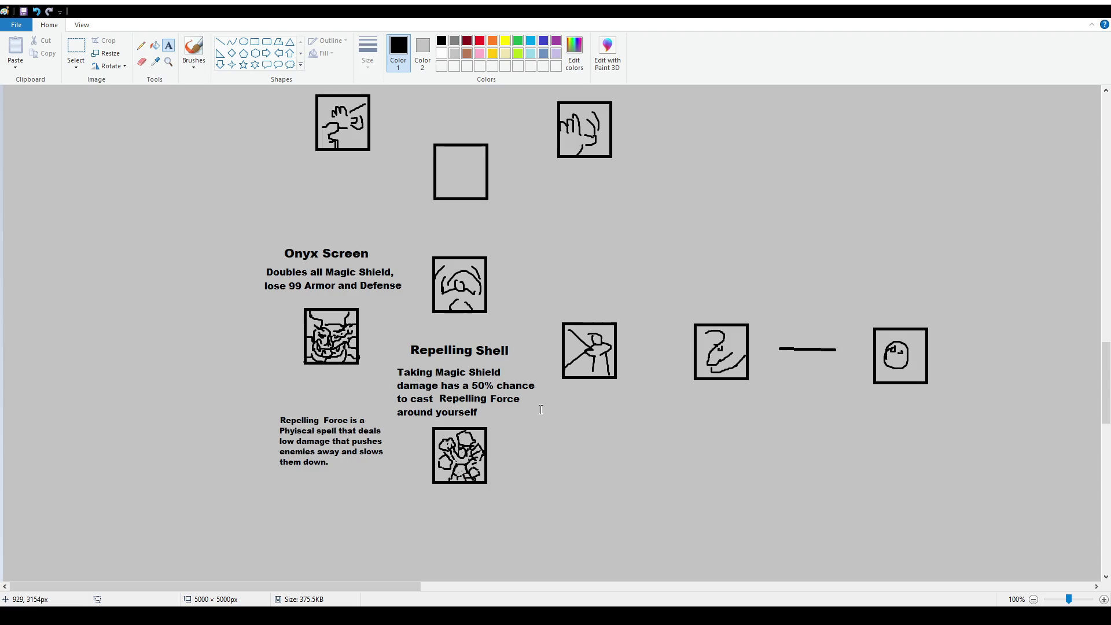
{"action": "scroll", "coordinate": [546, 499], "scroll_direction": "up", "scroll_amount": 3}
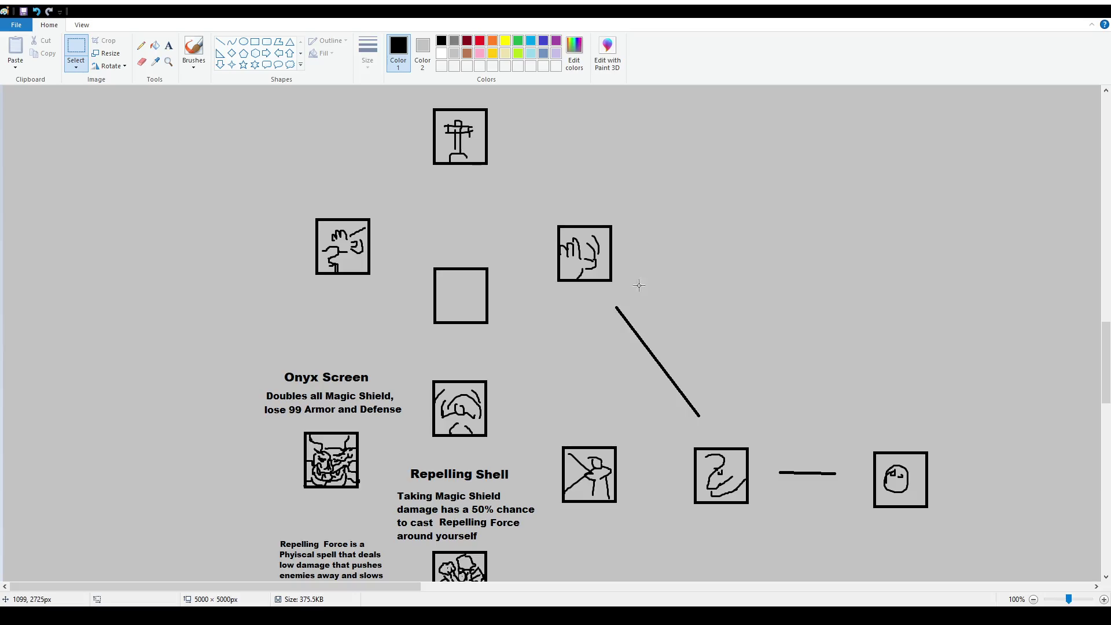
{"action": "scroll", "coordinate": [503, 303], "scroll_direction": "up", "scroll_amount": 3}
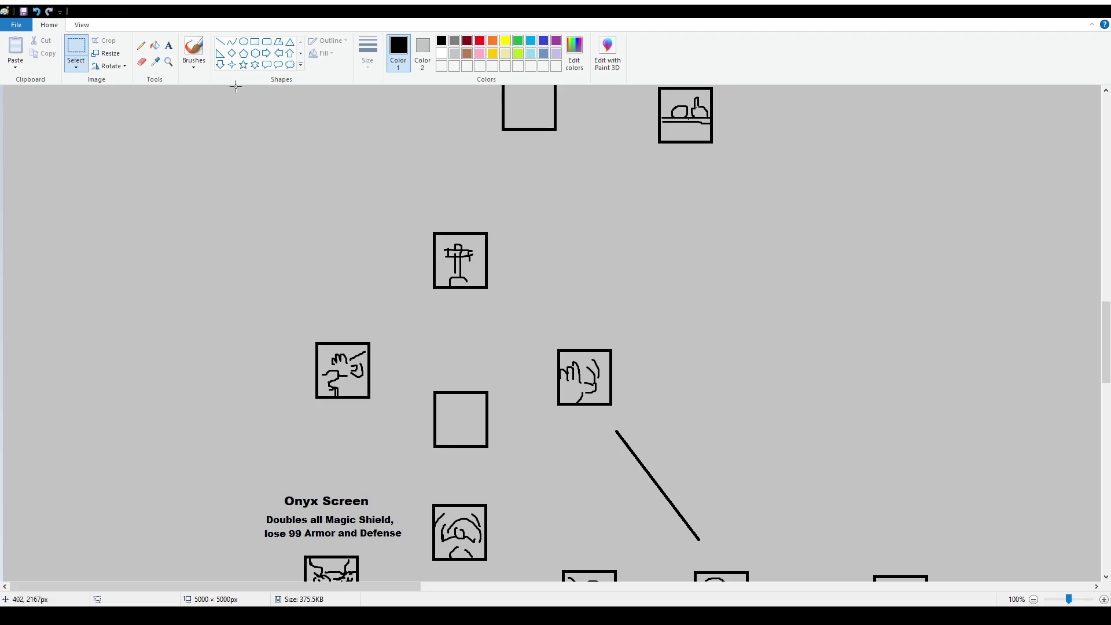
{"action": "left_click_drag", "start_coordinate": [415, 189], "coordinate": [516, 240]}
{"action": "scroll", "coordinate": [504, 347], "scroll_direction": "down", "scroll_amount": 4}
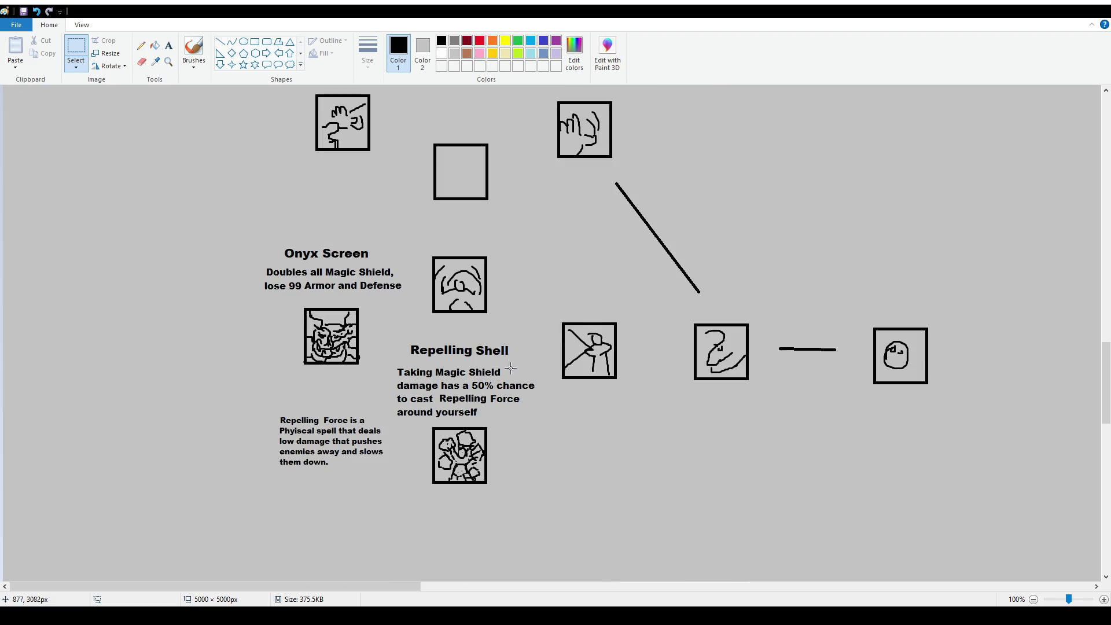
{"action": "scroll", "coordinate": [545, 409], "scroll_direction": "up", "scroll_amount": 4}
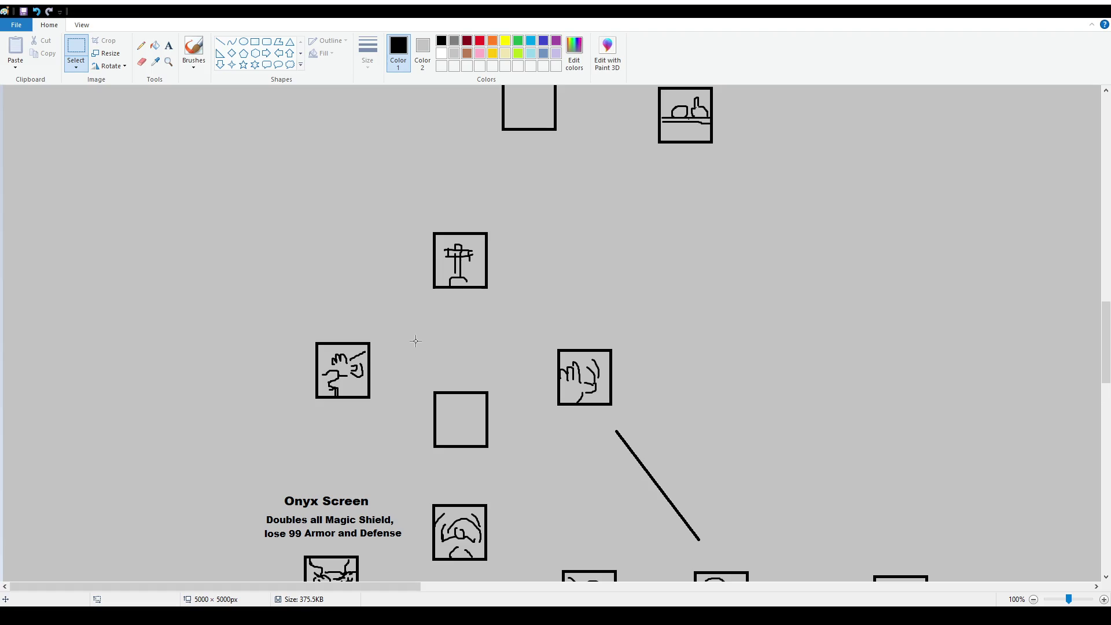
{"action": "left_click", "coordinate": [193, 51]}
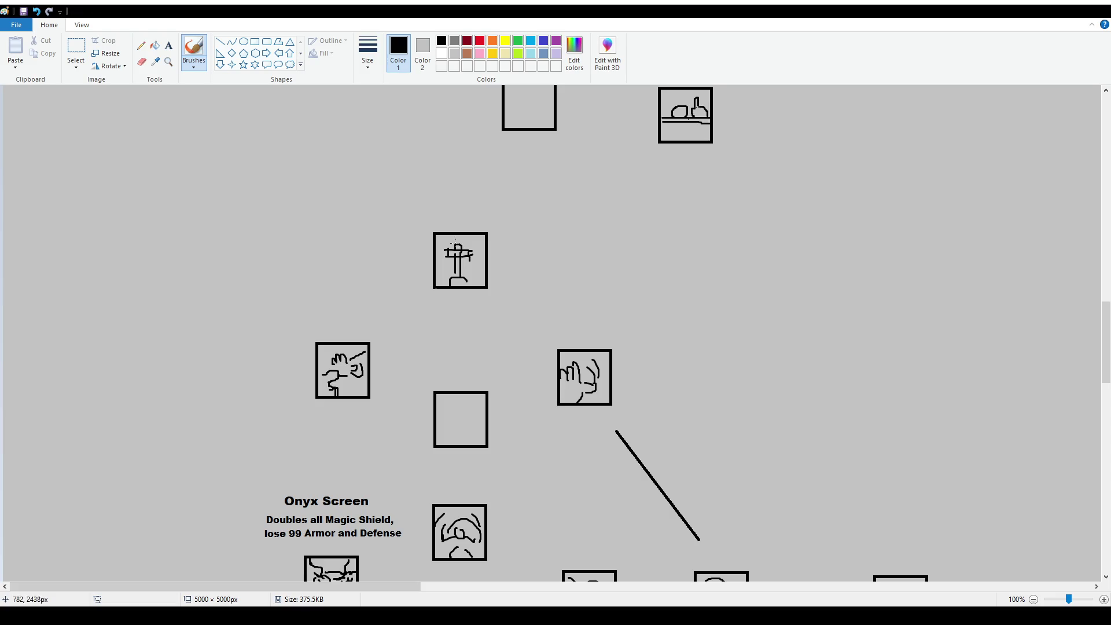
Type the 16 pt heading 'Apogea's Ardor' above the cross icon.
{"action": "left_click", "coordinate": [169, 45]}
{"action": "left_click_drag", "start_coordinate": [397, 167], "coordinate": [558, 221]}
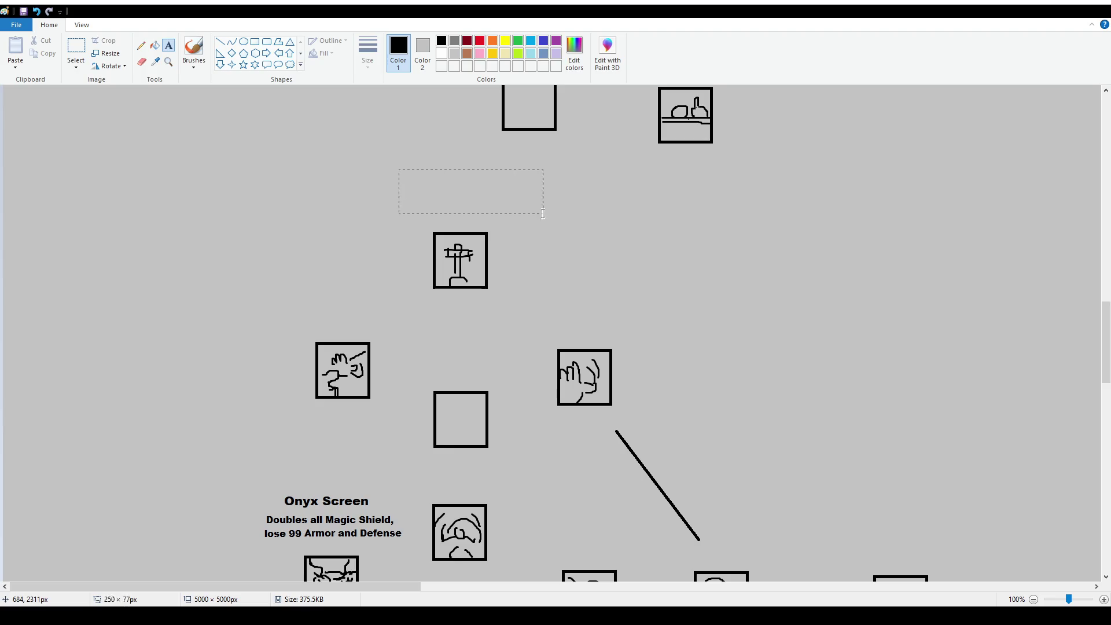
{"action": "type", "text": "16"}
{"action": "left_click", "coordinate": [440, 196]}
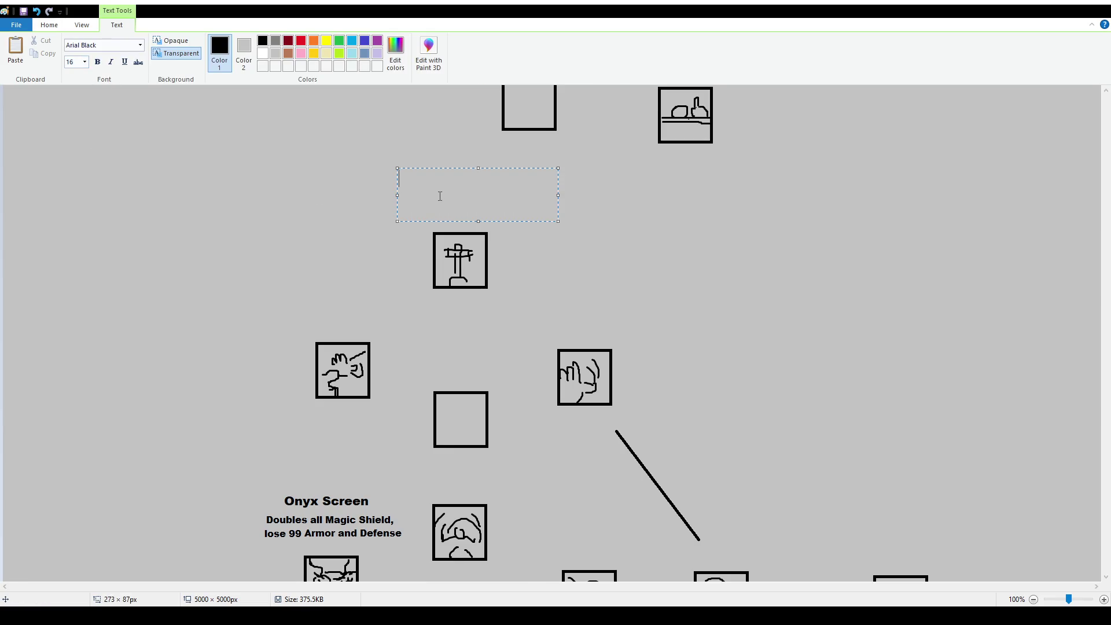
{"action": "type", "text": "Apogea's Ardor"}
{"action": "key", "text": "Return"}
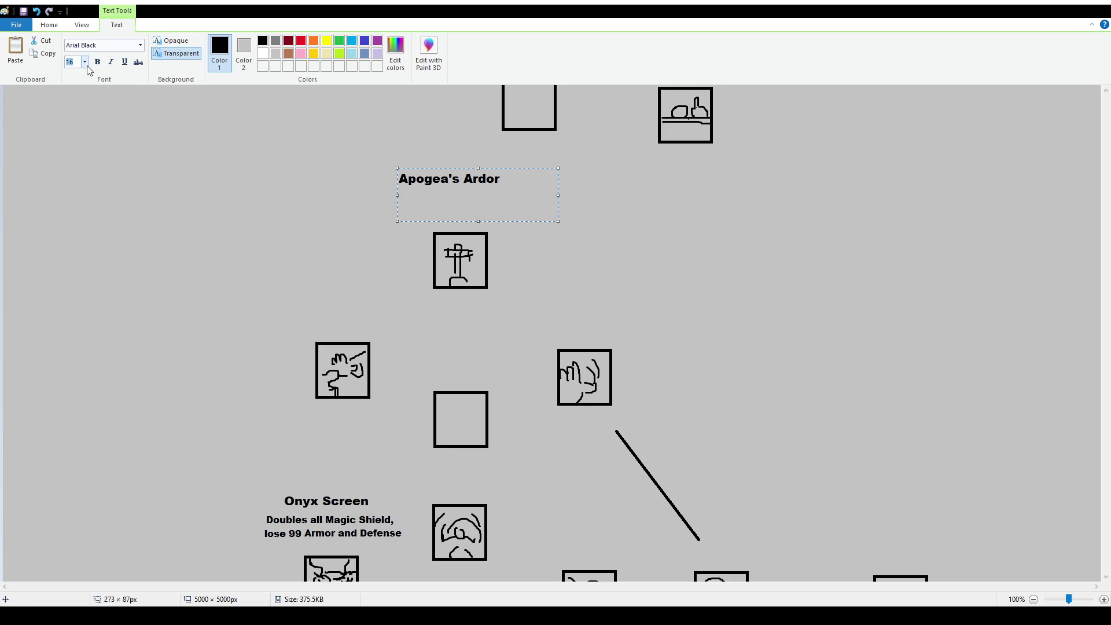
{"action": "left_click", "coordinate": [402, 193]}
{"action": "type", "text": "While holding an Orb, Heal spells cost 35% less mana"}
{"action": "left_click", "coordinate": [554, 251]}
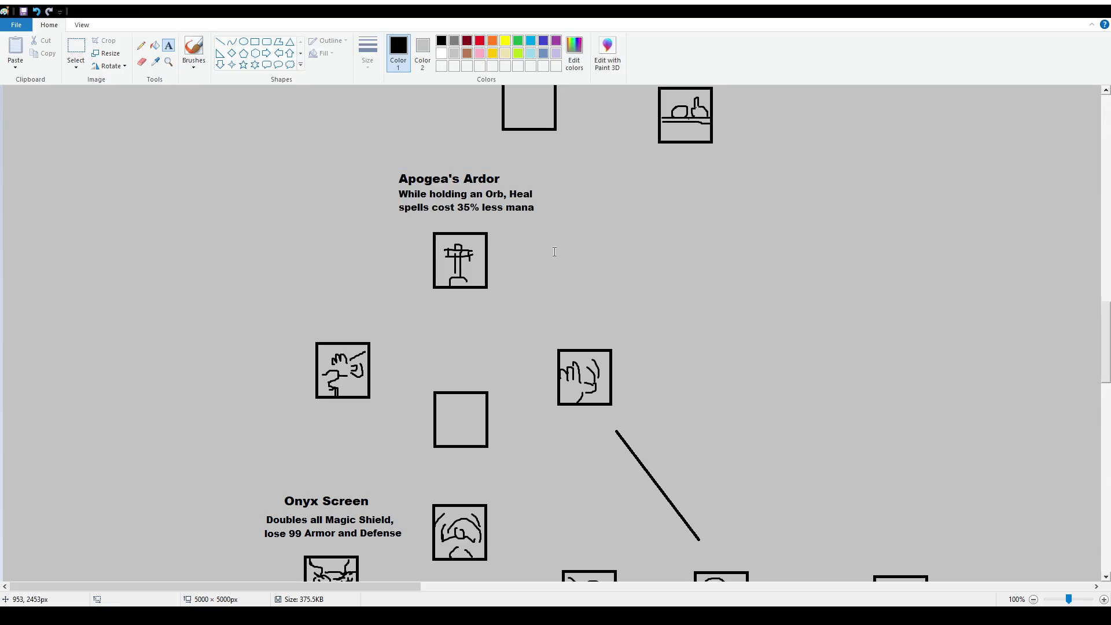
Shift the heading slightly and delete the two description lines beneath it.
{"action": "left_click", "coordinate": [76, 50]}
{"action": "left_click_drag", "start_coordinate": [392, 167], "coordinate": [523, 183]}
{"action": "left_click", "coordinate": [388, 188]}
{"action": "left_click_drag", "start_coordinate": [389, 189], "coordinate": [557, 226]}
{"action": "key", "text": "Delete"}
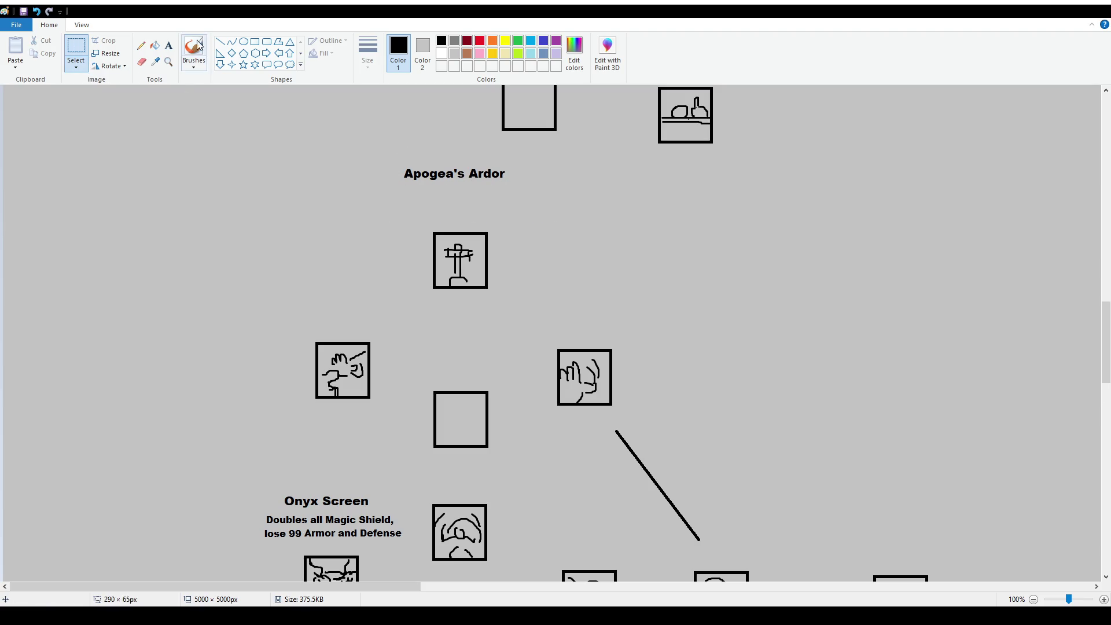
{"action": "left_click", "coordinate": [168, 46]}
Paste the description under the heading and insert 'Basic' before 'Heal'.
{"action": "left_click_drag", "start_coordinate": [394, 190], "coordinate": [552, 217]}
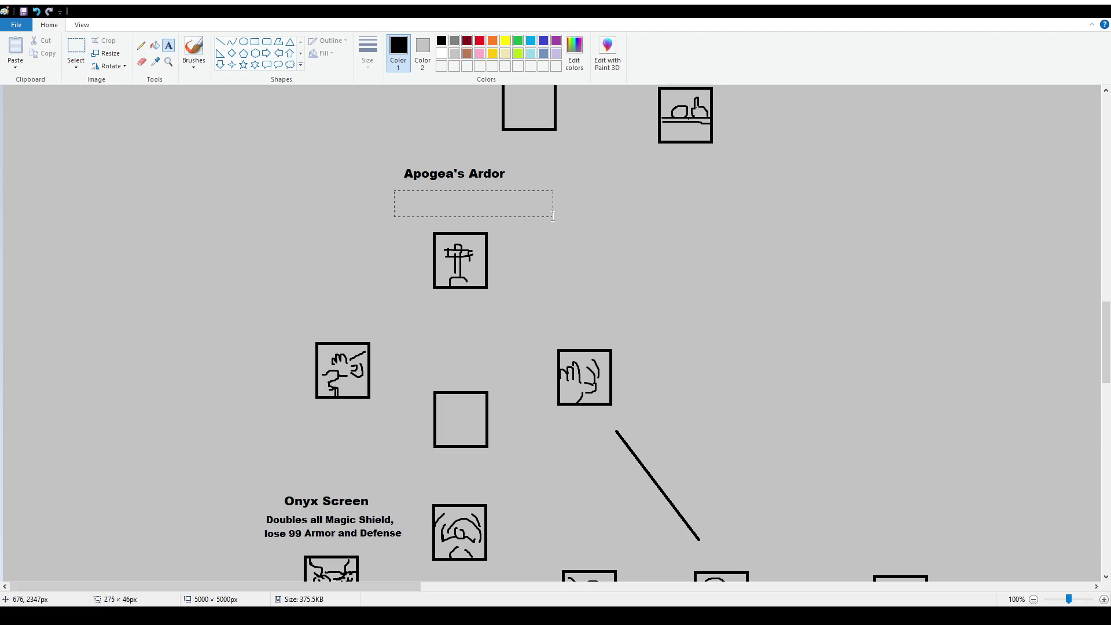
{"action": "type", "text": "While holding an Orb, Heal spells cost 35% less mana"}
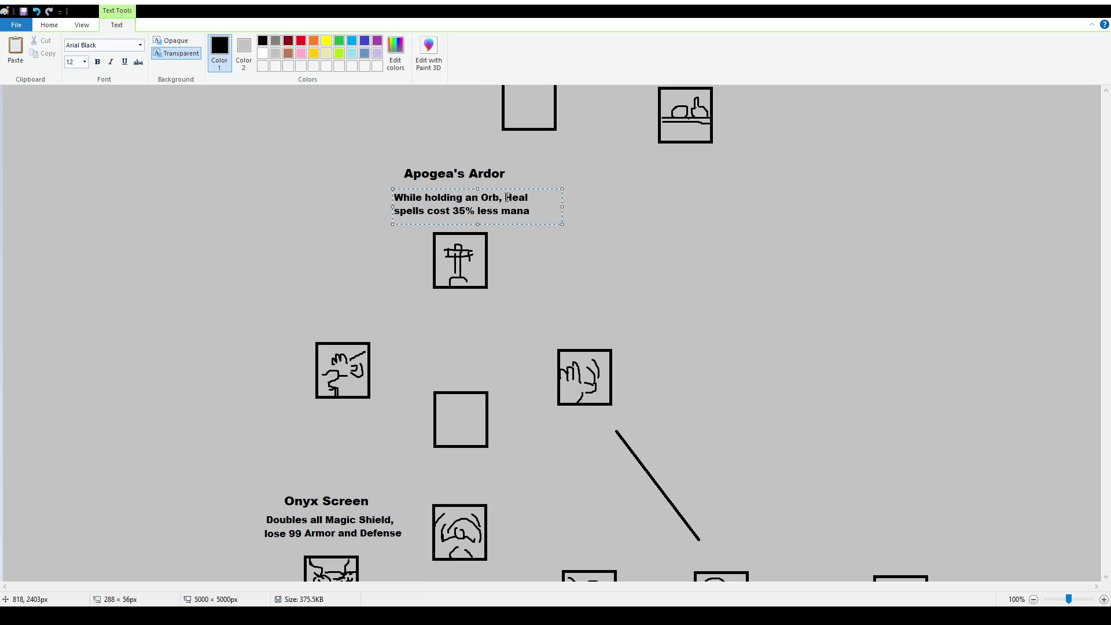
{"action": "left_click", "coordinate": [504, 198]}
{"action": "type", "text": "Basic"}
Try 50% in place of 35%, restore 35%, and commit the description.
{"action": "left_click_drag", "start_coordinate": [465, 211], "coordinate": [451, 210]}
{"action": "left_click", "coordinate": [538, 198]}
{"action": "double_click", "coordinate": [458, 210]}
{"action": "type", "text": "50"}
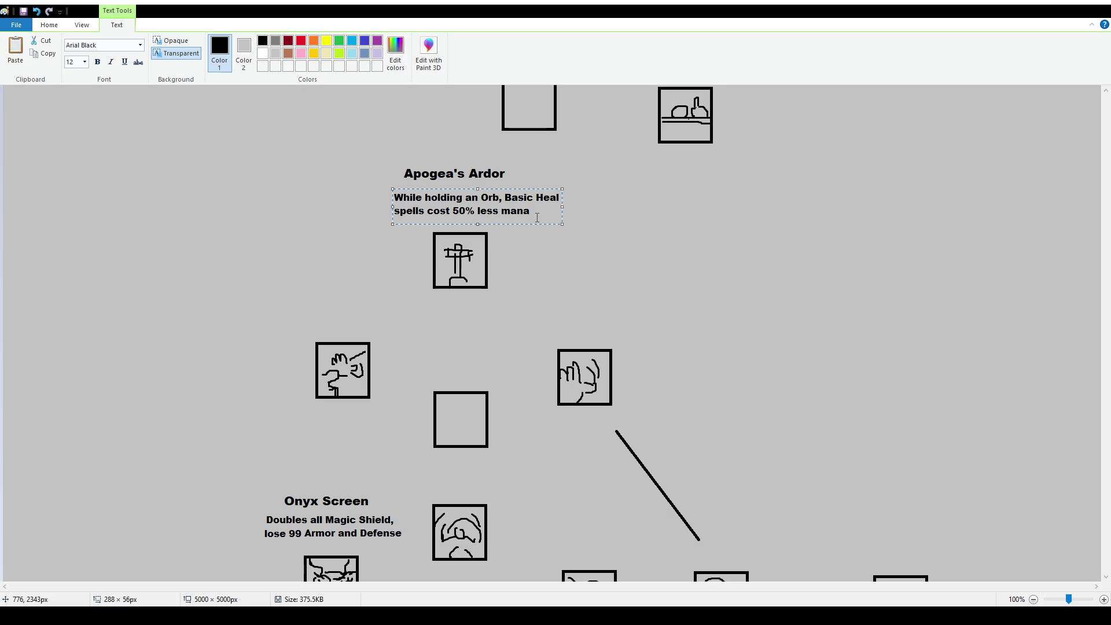
{"action": "left_click", "coordinate": [505, 198]}
{"action": "key", "text": "Return"}
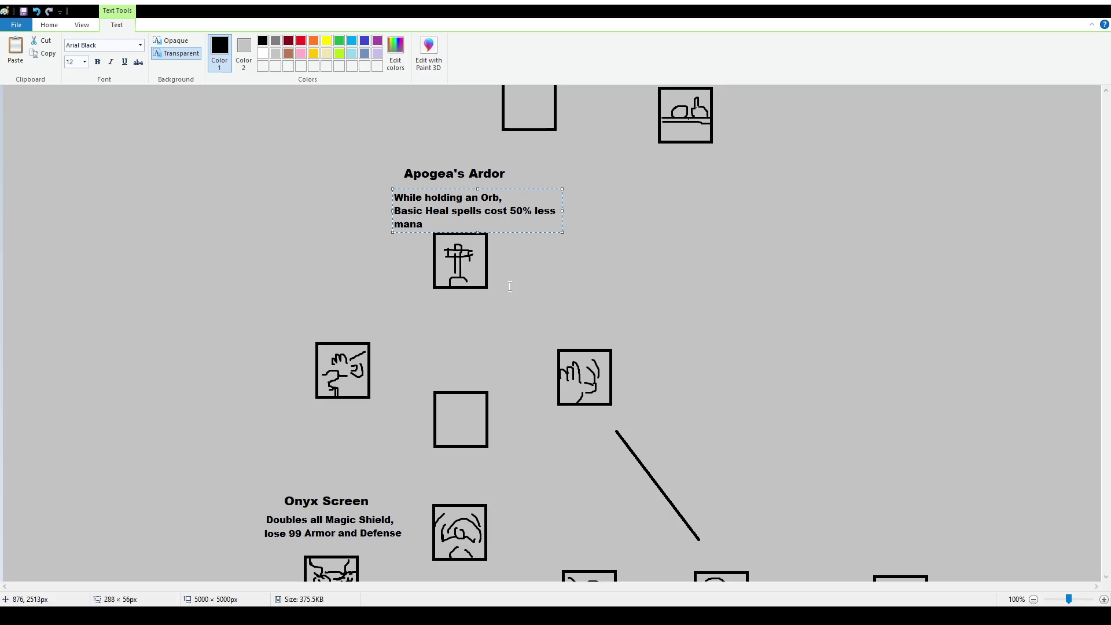
{"action": "key", "text": "BackSpace"}
{"action": "key", "text": "shift+Right"}
{"action": "key", "text": "shift+Left"}
{"action": "type", "text": "35"}
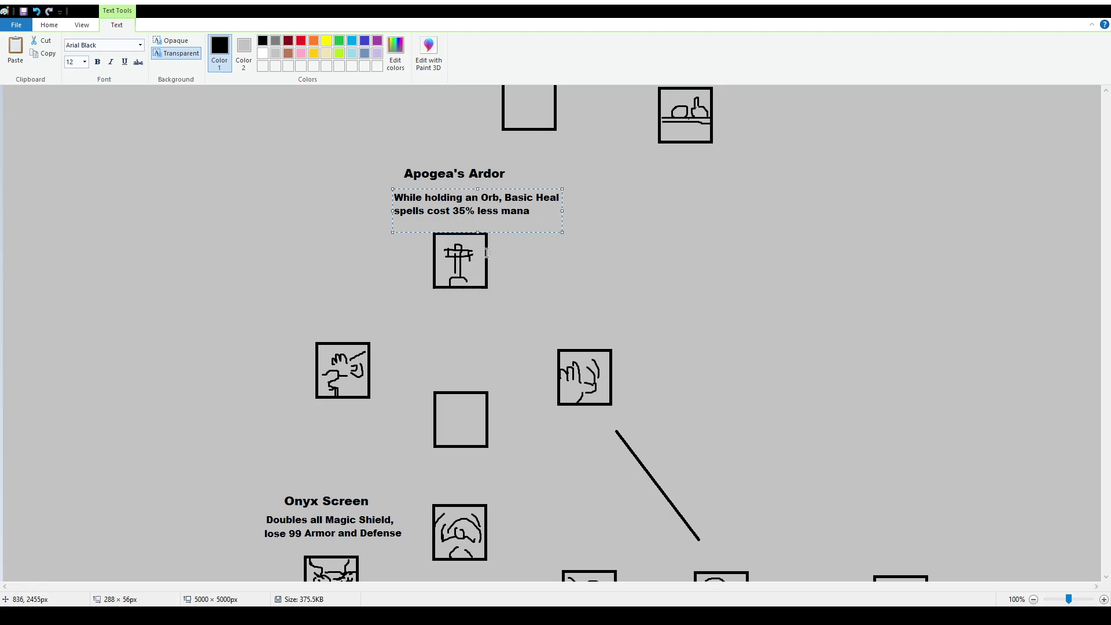
{"action": "left_click", "coordinate": [509, 309]}
{"action": "left_click_drag", "start_coordinate": [403, 320], "coordinate": [524, 357]}
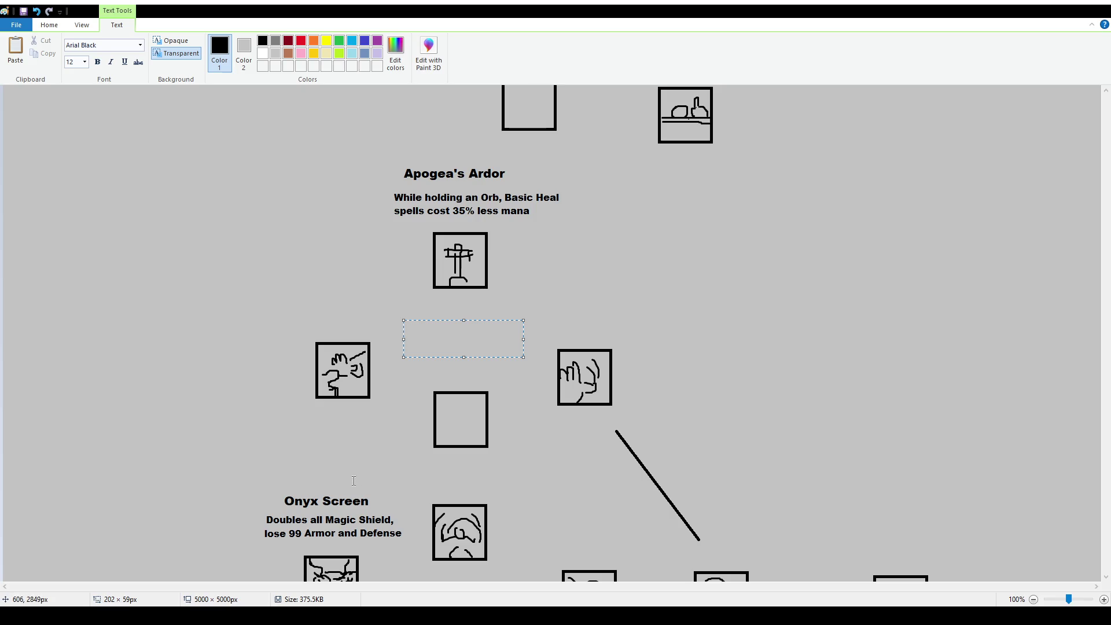
Type the title 'Temple Bond' below the icon, after trying 'Shrine's' first.
{"action": "type", "text": "Tem"}
{"action": "key", "text": "BackSpace"}
{"action": "key", "text": "BackSpace"}
{"action": "key", "text": "BackSpace"}
{"action": "type", "text": "Shrine"}
{"action": "type", "text": "'s"}
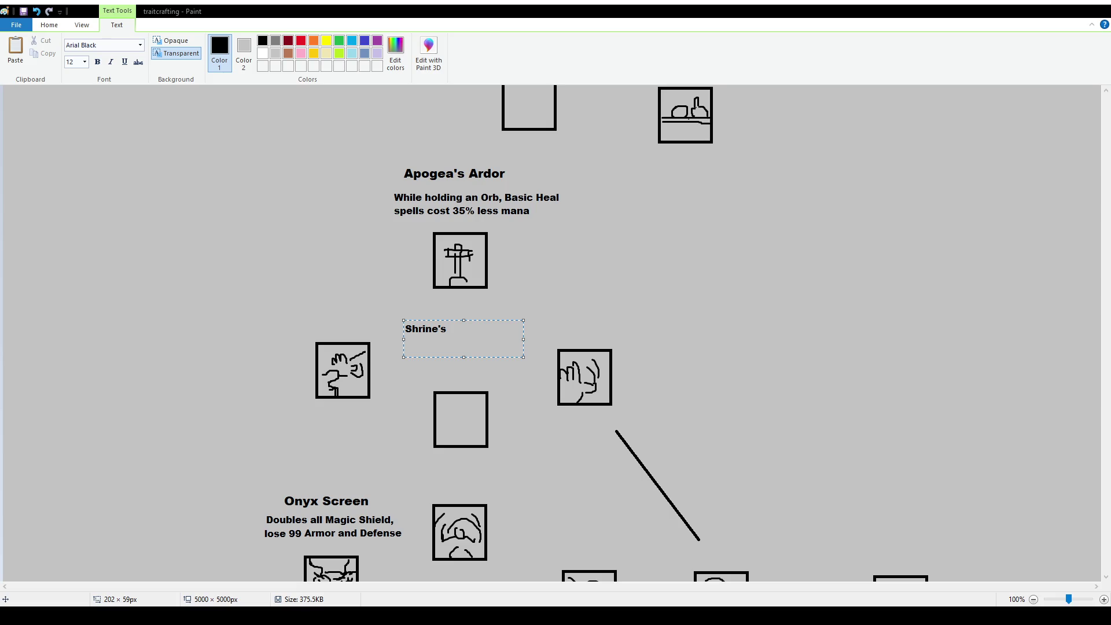
{"action": "key", "text": "BackSpace"}
{"action": "key", "text": "BackSpace"}
{"action": "key", "text": "BackSpace"}
{"action": "key", "text": "BackSpace"}
{"action": "key", "text": "BackSpace"}
{"action": "key", "text": "BackSpace"}
{"action": "key", "text": "BackSpace"}
{"action": "key", "text": "BackSpace"}
{"action": "type", "text": "Tem"}
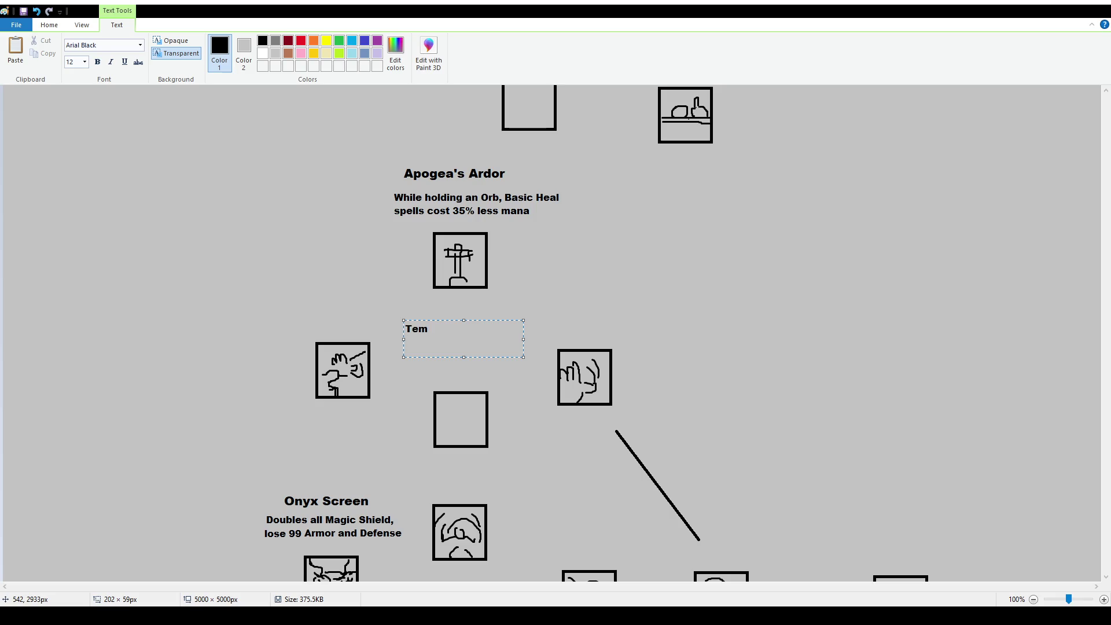
{"action": "key", "text": "BackSpace"}
{"action": "key", "text": "BackSpace"}
{"action": "key", "text": "BackSpace"}
{"action": "type", "text": "Temple Bond"}
Enlarge Temple Bond to 16 pt, nudge it right, and place it.
{"action": "key", "text": "ctrl+a"}
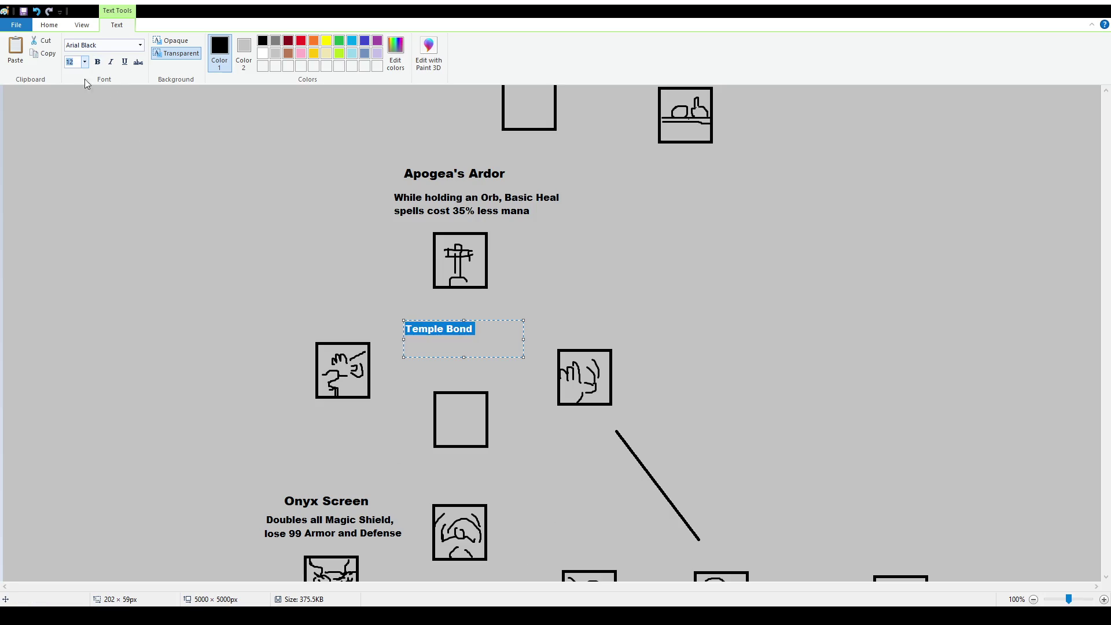
{"action": "type", "text": "16"}
{"action": "key", "text": "Return"}
{"action": "left_click_drag", "start_coordinate": [507, 320], "coordinate": [515, 320]}
{"action": "left_click", "coordinate": [370, 278]}
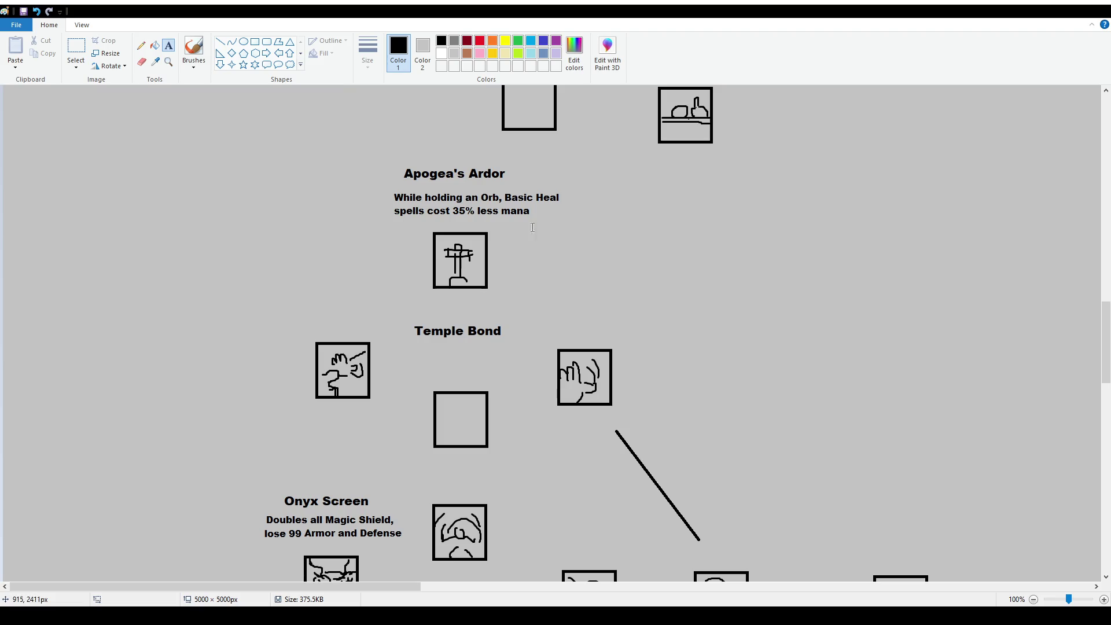
{"action": "left_click", "coordinate": [76, 50]}
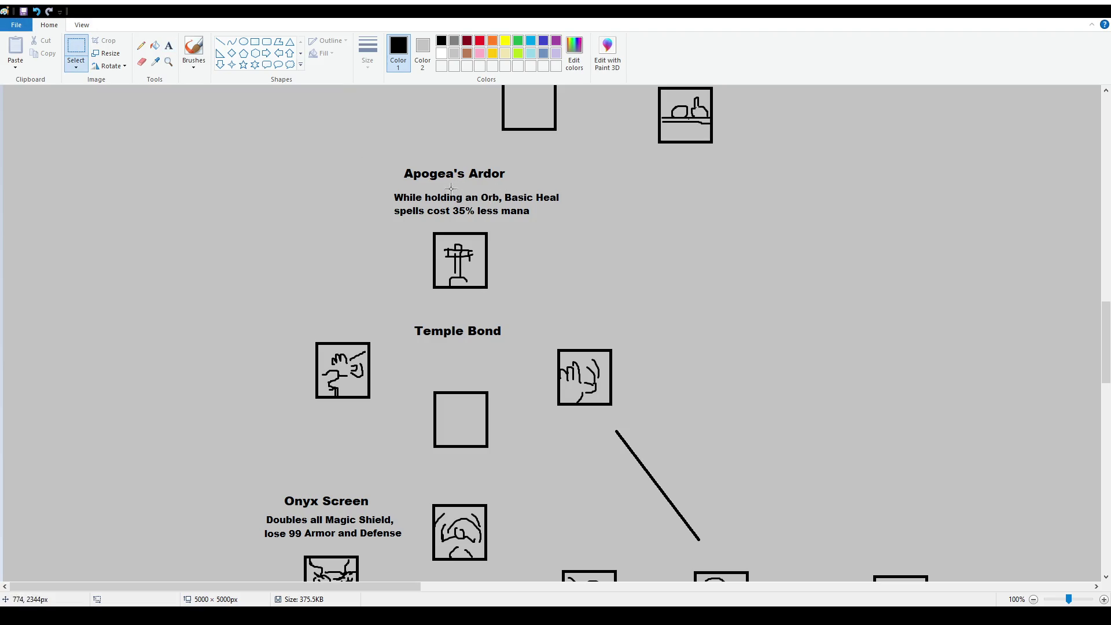
Swap the old description for 12 pt 'Basic and Great Heal, Water and Holy spells cost 25% less'.
{"action": "left_click_drag", "start_coordinate": [381, 189], "coordinate": [590, 225]}
{"action": "key", "text": "Delete"}
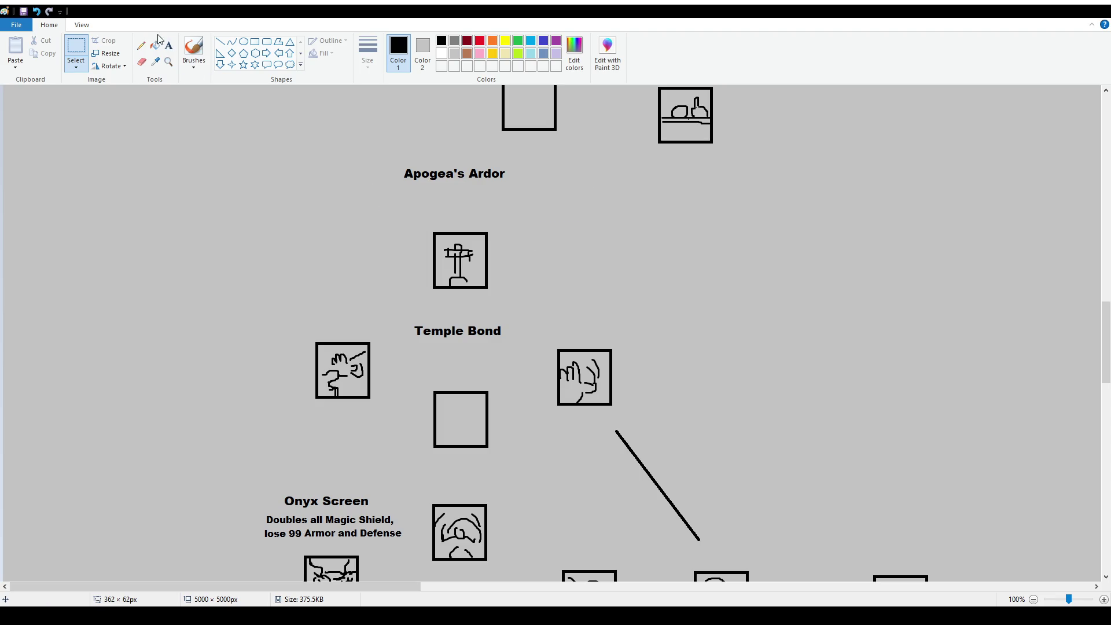
{"action": "left_click", "coordinate": [168, 45]}
{"action": "left_click_drag", "start_coordinate": [382, 191], "coordinate": [564, 225]}
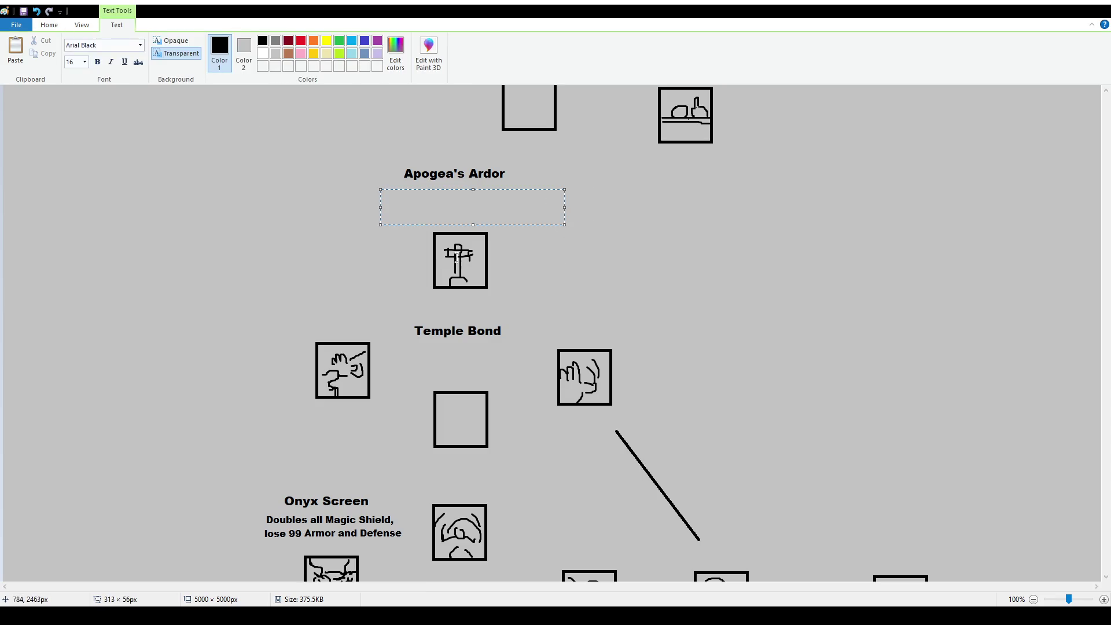
{"action": "left_click", "coordinate": [84, 64]}
{"action": "left_click", "coordinate": [82, 120]}
{"action": "type", "text": "Basic and Great"}
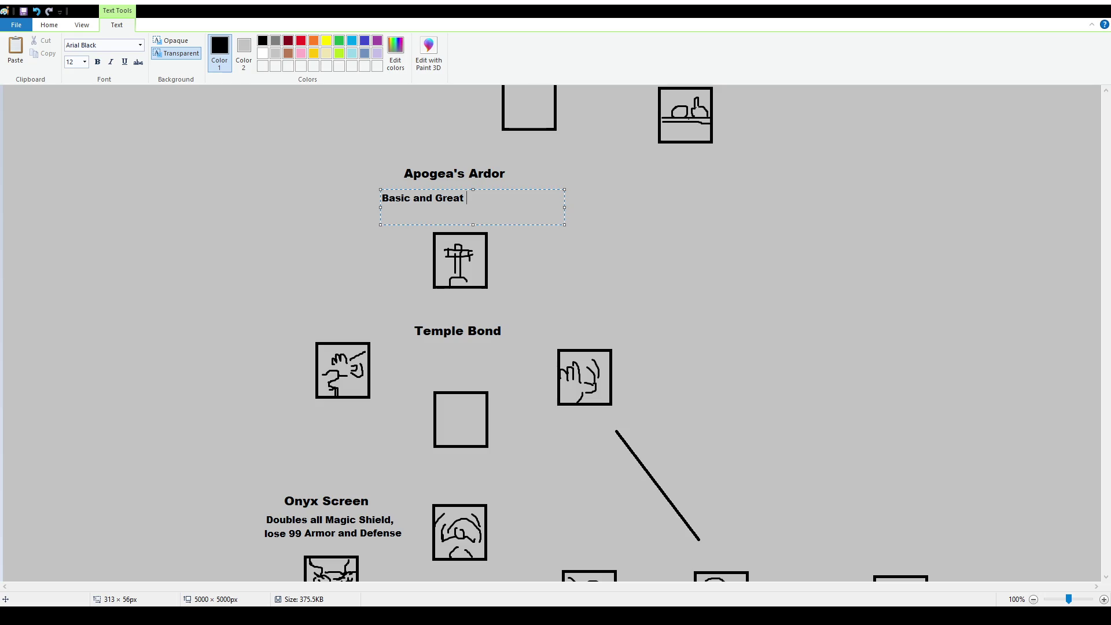
{"action": "type", "text": "Healing"}
{"action": "key", "text": "BackSpace"}
{"action": "key", "text": "BackSpace"}
{"action": "key", "text": "BackSpace"}
{"action": "key", "text": "BackSpace"}
{"action": "key", "text": "BackSpace"}
{"action": "type", "text": "Water and Holy spells cost "}
{"action": "type", "text": "25% less"}
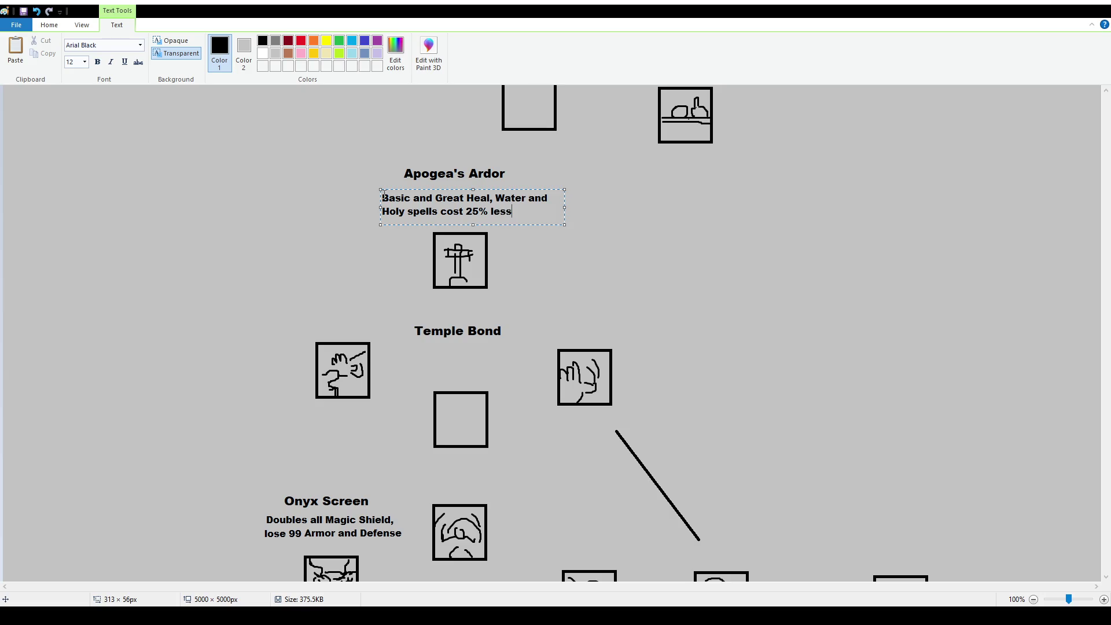
{"action": "left_click", "coordinate": [562, 302]}
{"action": "left_click", "coordinate": [76, 50]}
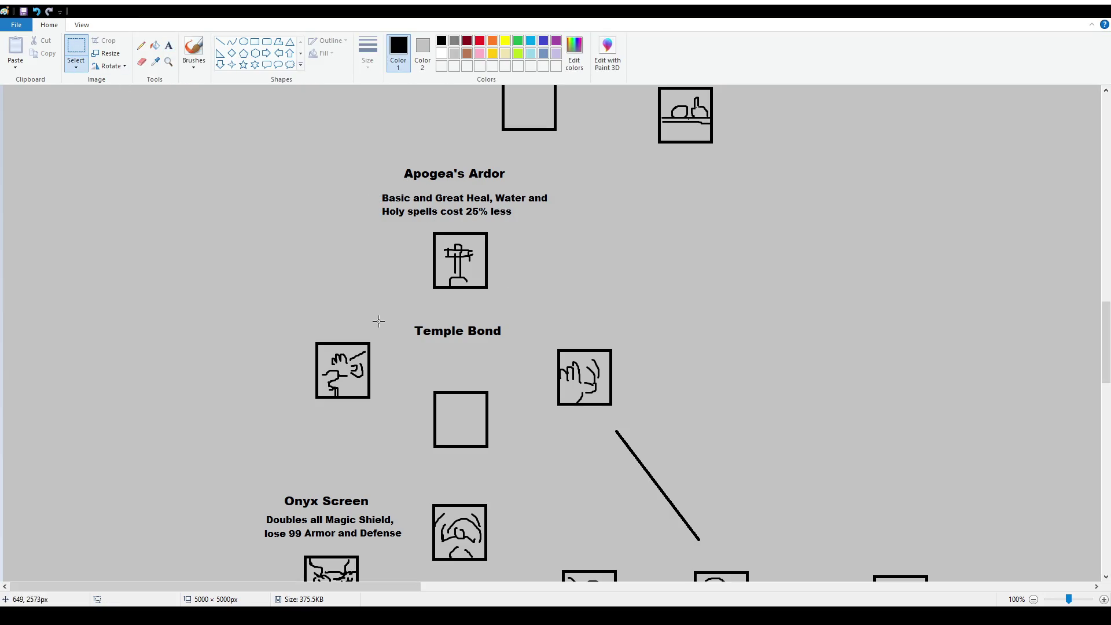
Replace the Temple Bond title with a 16 pt 'Higher Calling' title.
{"action": "left_click_drag", "start_coordinate": [400, 316], "coordinate": [514, 347]}
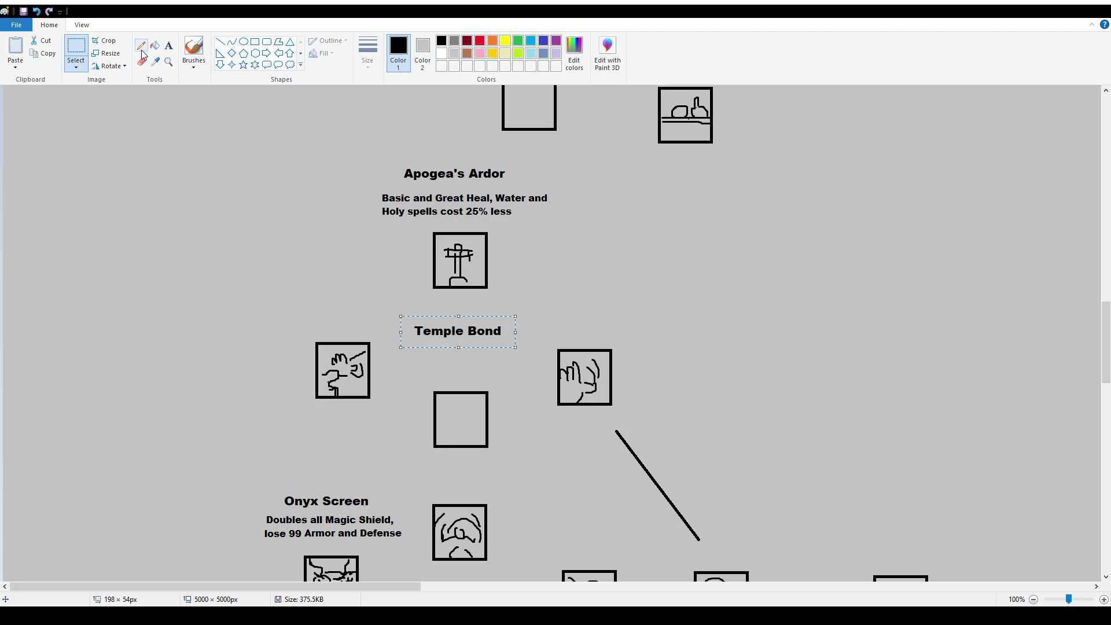
{"action": "left_click", "coordinate": [418, 349]}
{"action": "left_click_drag", "start_coordinate": [395, 316], "coordinate": [504, 350]}
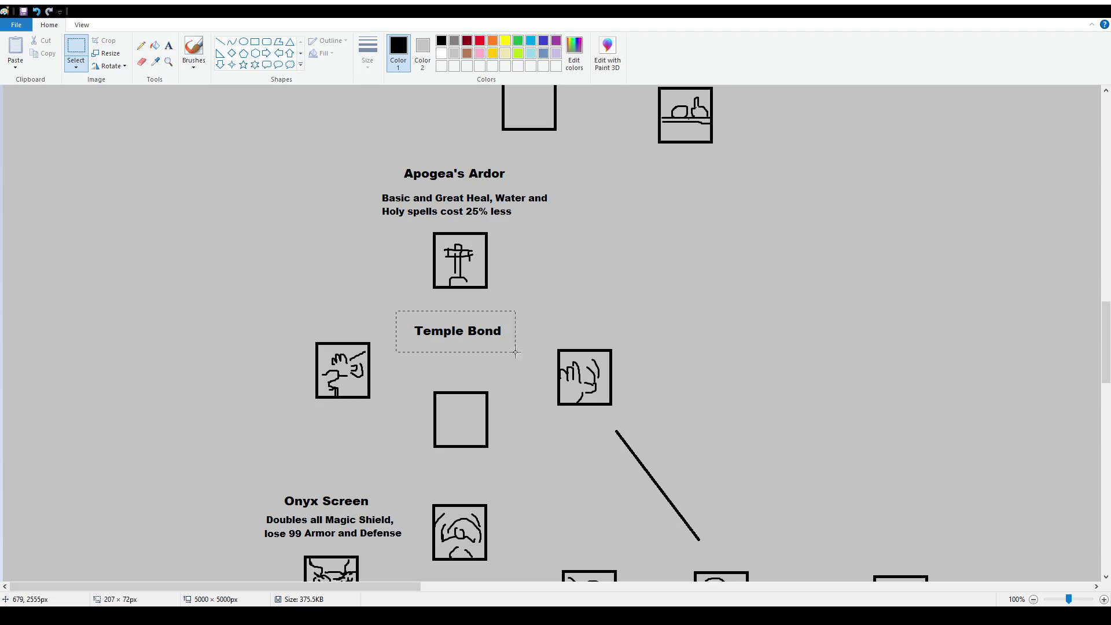
{"action": "key", "text": "Delete"}
{"action": "left_click", "coordinate": [168, 45]}
{"action": "left_click_drag", "start_coordinate": [394, 313], "coordinate": [531, 359]}
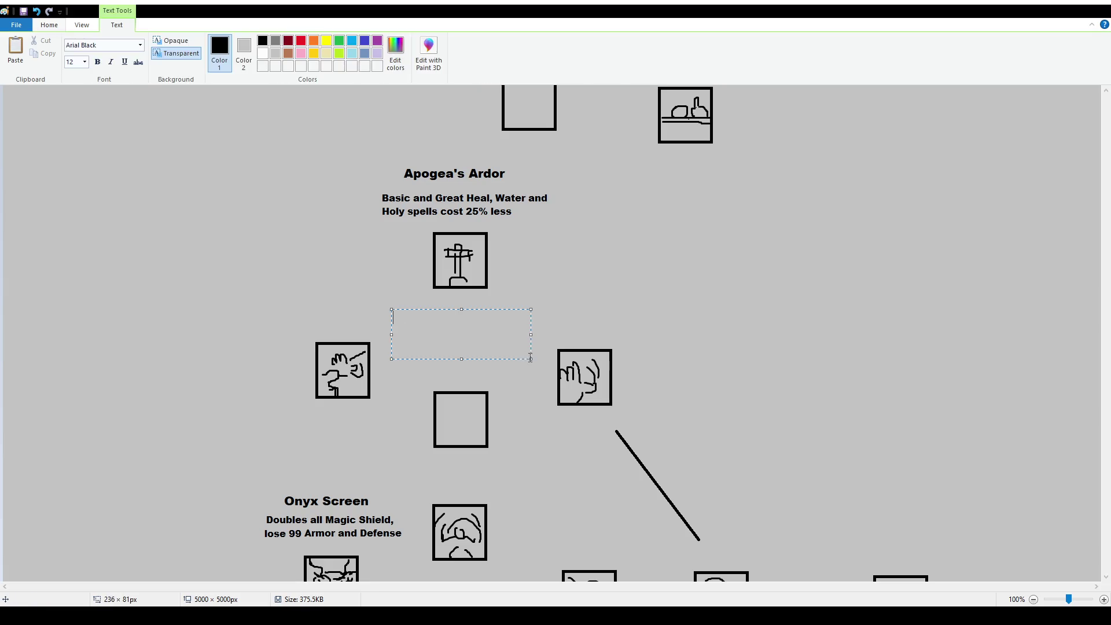
{"action": "type", "text": "Higher Calling"}
{"action": "left_click_drag", "start_coordinate": [493, 312], "coordinate": [520, 324]}
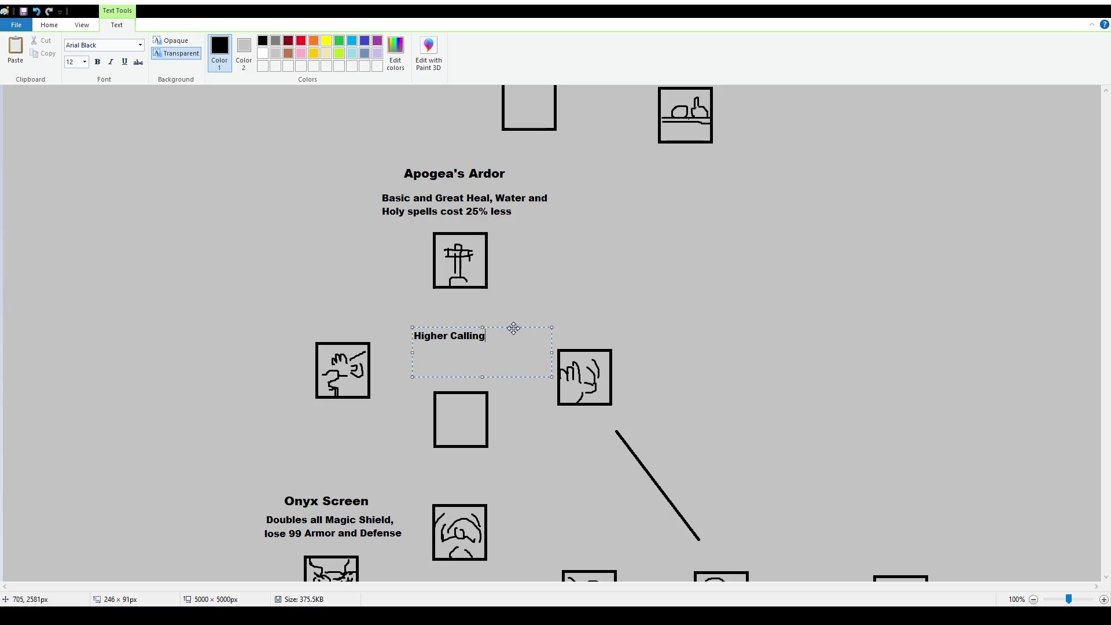
{"action": "key", "text": "ctrl+a"}
{"action": "left_click", "coordinate": [80, 61]}
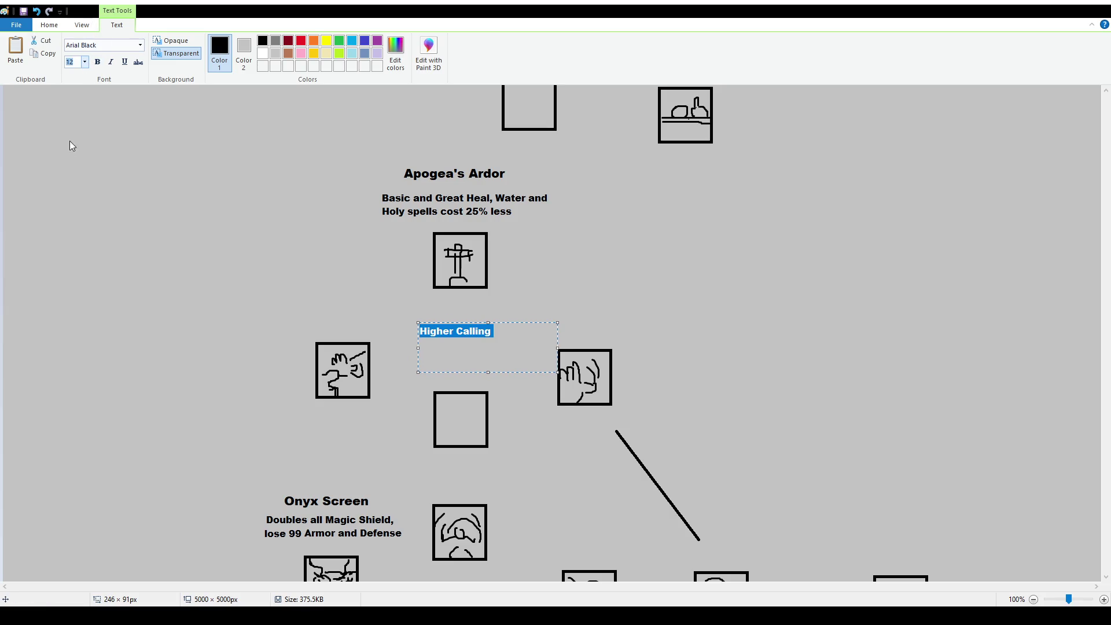
{"action": "type", "text": "16"}
{"action": "key", "text": "Return"}
{"action": "left_click_drag", "start_coordinate": [515, 321], "coordinate": [510, 320]}
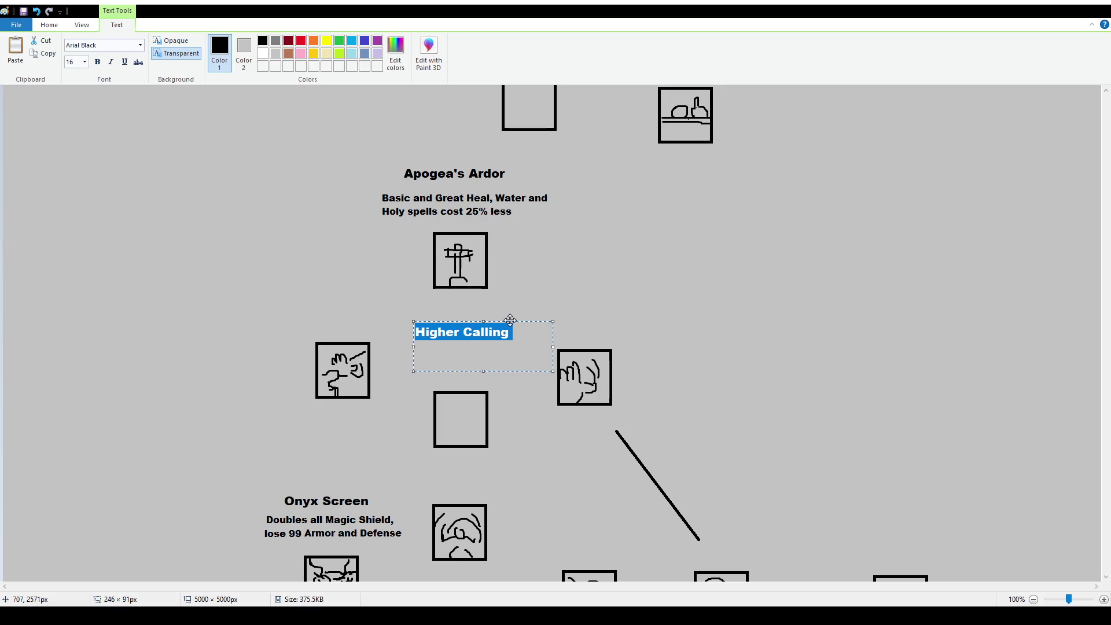
{"action": "left_click", "coordinate": [392, 336]}
Add the 12 pt description 'Great and Major Heal, Water and Holy spells cost 35% less'.
{"action": "left_click_drag", "start_coordinate": [397, 345], "coordinate": [541, 382]}
{"action": "type", "text": "12"}
{"action": "key", "text": "Return"}
{"action": "type", "text": "Great and MajorHeal"}
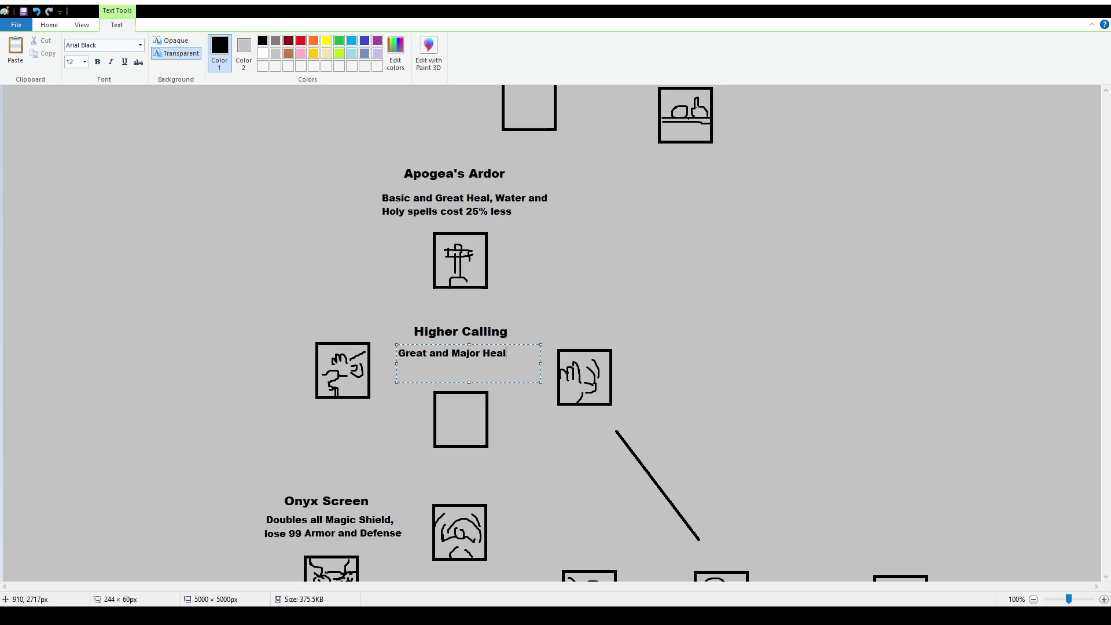
{"action": "type", "text": "Water and"}
{"action": "key", "text": "BackSpace"}
{"action": "key", "text": "BackSpace"}
{"action": "key", "text": "BackSpace"}
{"action": "type", "text": "a"}
{"action": "key", "text": "BackSpace"}
{"action": "type", "text": "r and Holy spells"}
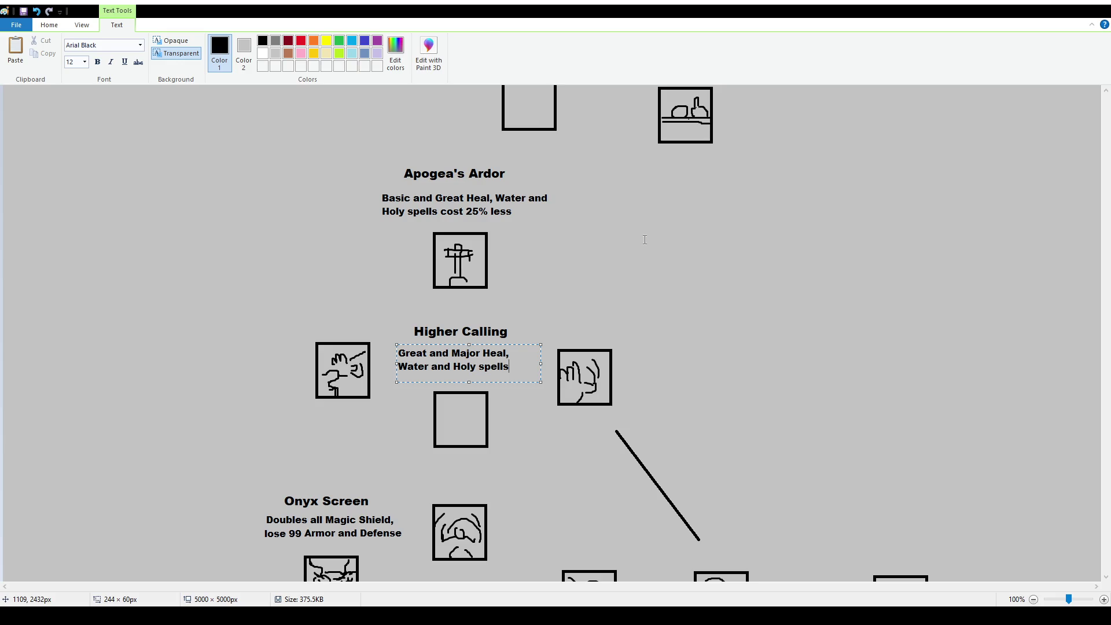
{"action": "type", "text": "cost 50%"}
{"action": "key", "text": "BackSpace"}
{"action": "key", "text": "BackSpace"}
{"action": "key", "text": "BackSpace"}
{"action": "type", "text": "35% less"}
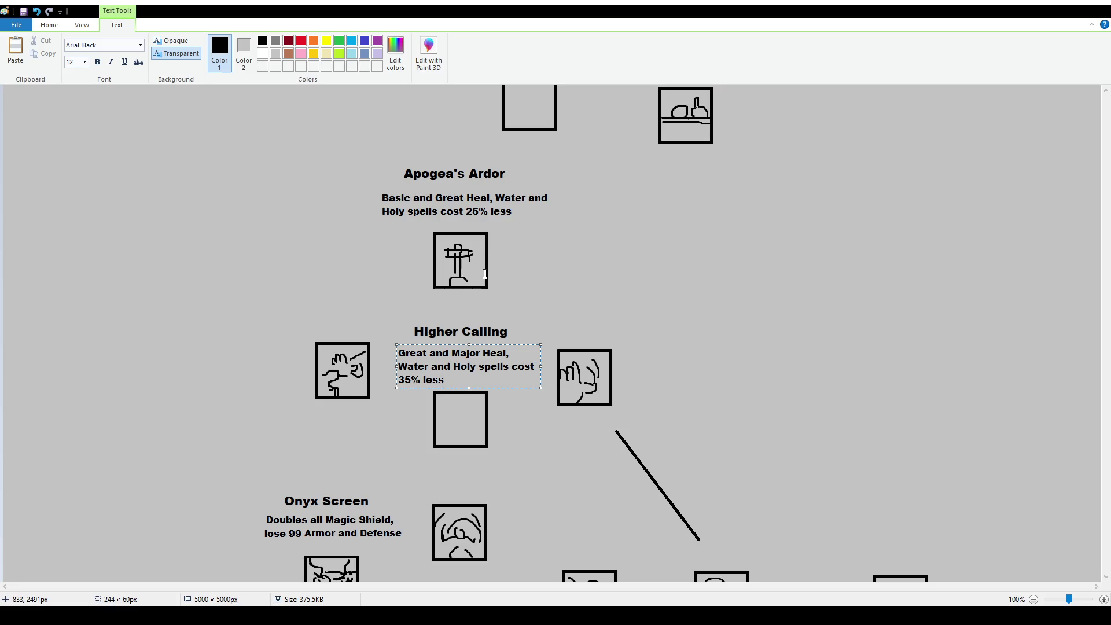
{"action": "left_click_drag", "start_coordinate": [504, 345], "coordinate": [502, 343]}
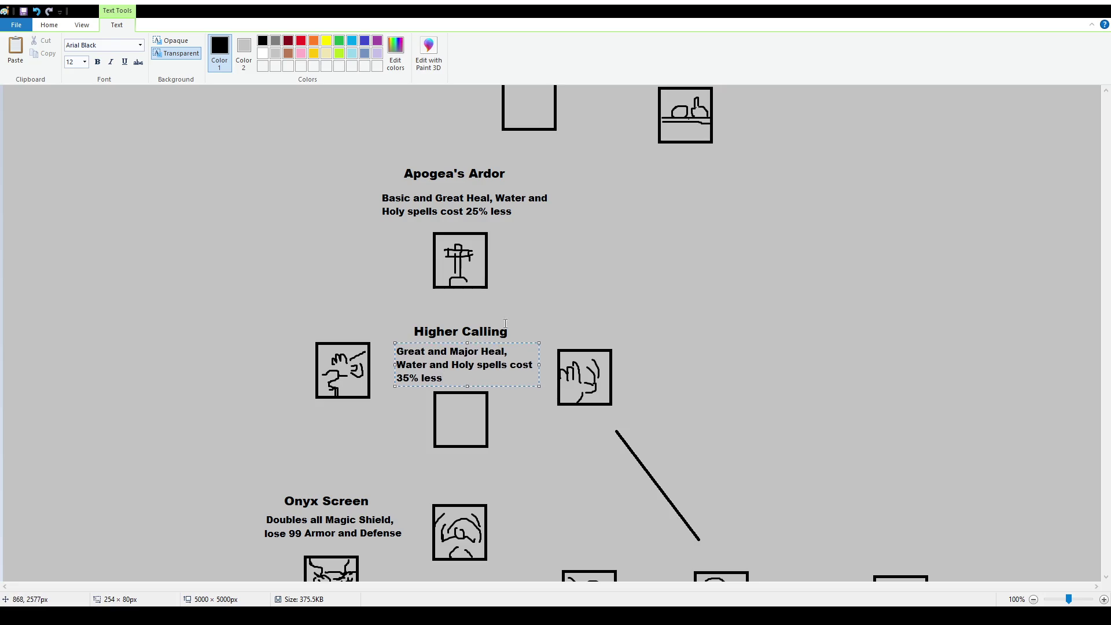
{"action": "left_click", "coordinate": [320, 382]}
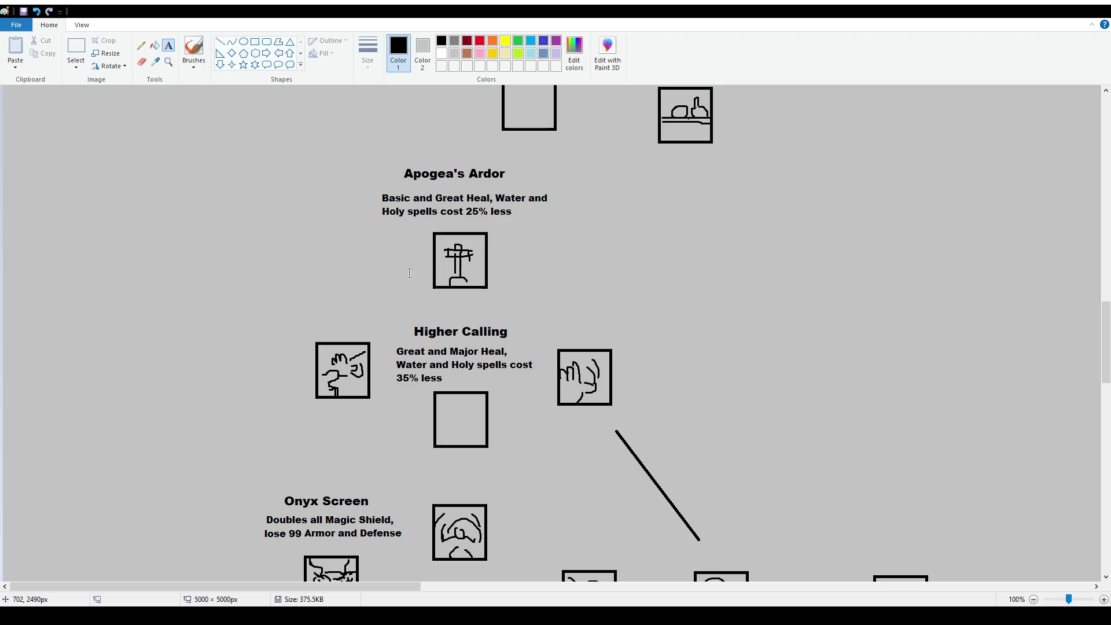
Drag the hand icon box beside Higher Calling up-left, away from its description.
{"action": "left_click", "coordinate": [76, 48]}
{"action": "left_click_drag", "start_coordinate": [310, 316], "coordinate": [375, 408]}
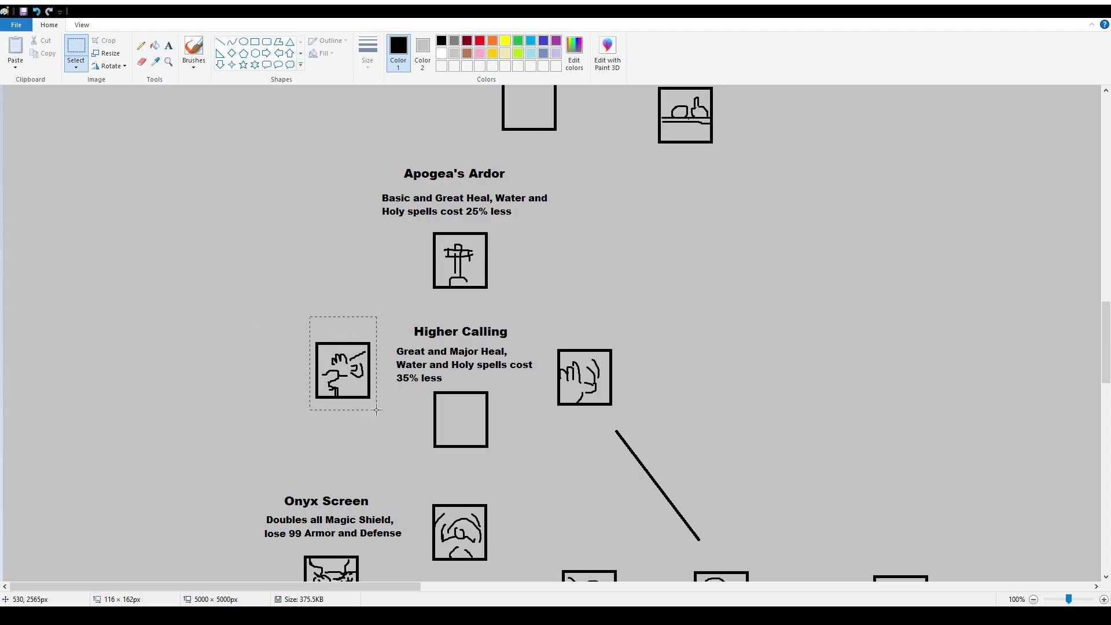
{"action": "left_click_drag", "start_coordinate": [343, 370], "coordinate": [305, 335]}
{"action": "left_click", "coordinate": [467, 239]}
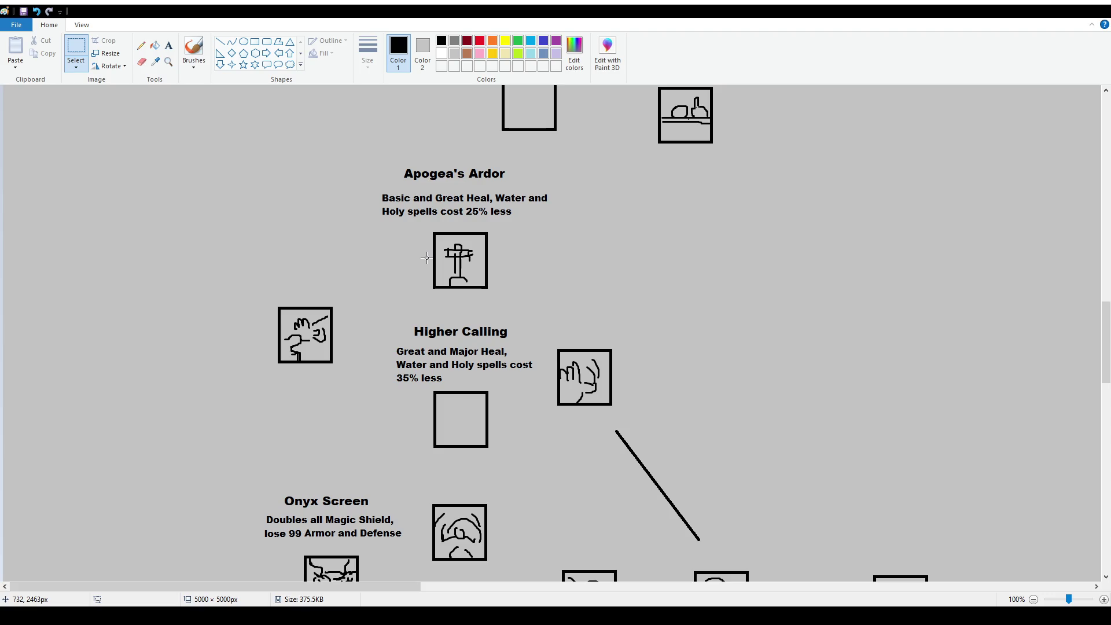
{"action": "left_click_drag", "start_coordinate": [535, 334], "coordinate": [636, 422]}
{"action": "left_click", "coordinate": [660, 460]}
{"action": "scroll", "coordinate": [523, 350], "scroll_direction": "down", "scroll_amount": 2}
{"action": "scroll", "coordinate": [410, 295], "scroll_direction": "up", "scroll_amount": 3}
{"action": "scroll", "coordinate": [410, 295], "scroll_direction": "down", "scroll_amount": 1}
{"action": "mouse_move", "coordinate": [273, 163]}
{"action": "left_mouse_down"}
{"action": "mouse_move", "coordinate": [523, 382]}
{"action": "mouse_move", "coordinate": [657, 466]}
{"action": "left_mouse_up"}
Sketch a chapel with a cross and sloping roof in the empty box under Higher Calling.
{"action": "left_click", "coordinate": [690, 460]}
{"action": "left_click", "coordinate": [193, 49]}
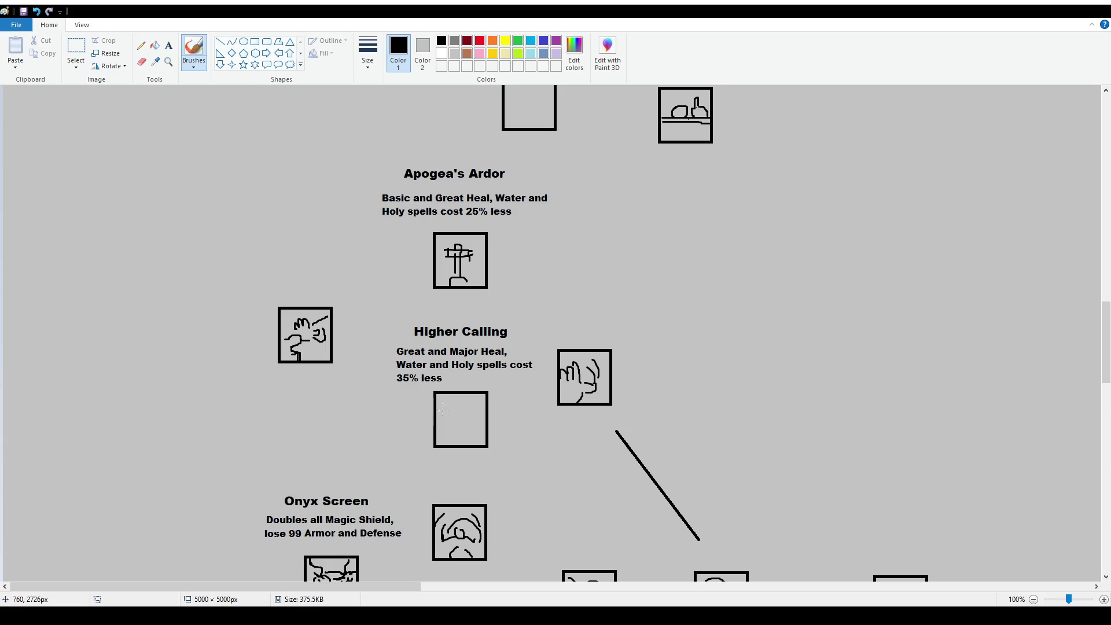
{"action": "left_click_drag", "start_coordinate": [455, 406], "coordinate": [454, 421]}
{"action": "mouse_move", "coordinate": [449, 431]}
{"action": "left_mouse_down"}
{"action": "mouse_move", "coordinate": [455, 415]}
{"action": "mouse_move", "coordinate": [459, 426]}
{"action": "left_mouse_up"}
{"action": "left_click_drag", "start_coordinate": [436, 438], "coordinate": [446, 435]}
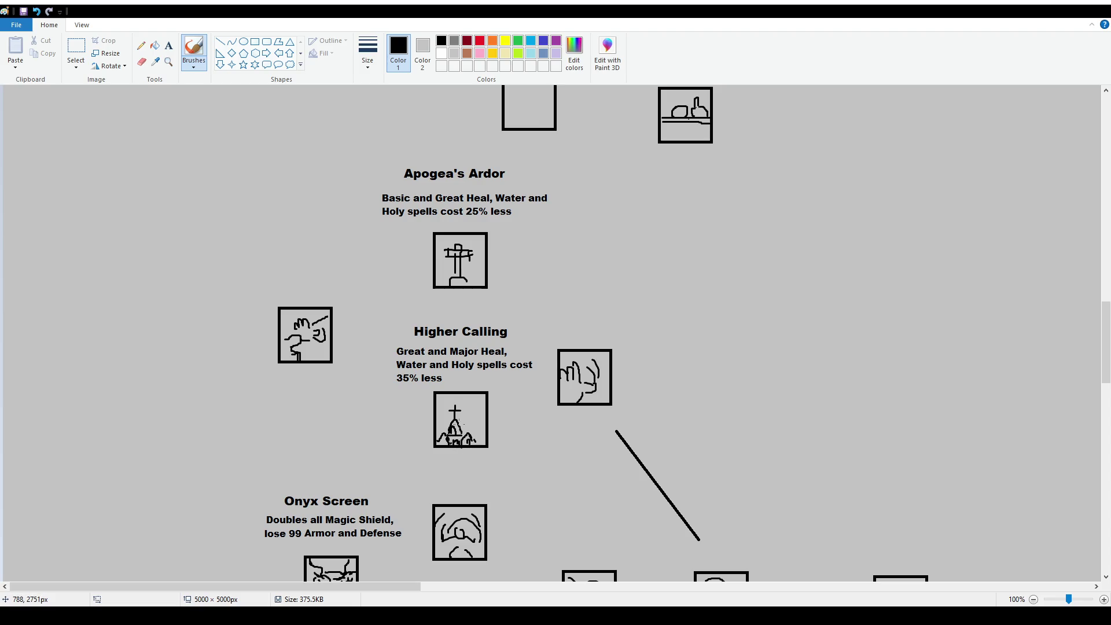
{"action": "left_click_drag", "start_coordinate": [473, 427], "coordinate": [483, 444]}
Zoom in and paint over the tip of the church's cross.
{"action": "key", "text": "ctrl+Page_Up"}
{"action": "scroll", "coordinate": [766, 488], "scroll_direction": "down", "scroll_amount": 5}
{"action": "scroll", "coordinate": [208, 586], "scroll_direction": "left", "scroll_amount": 3}
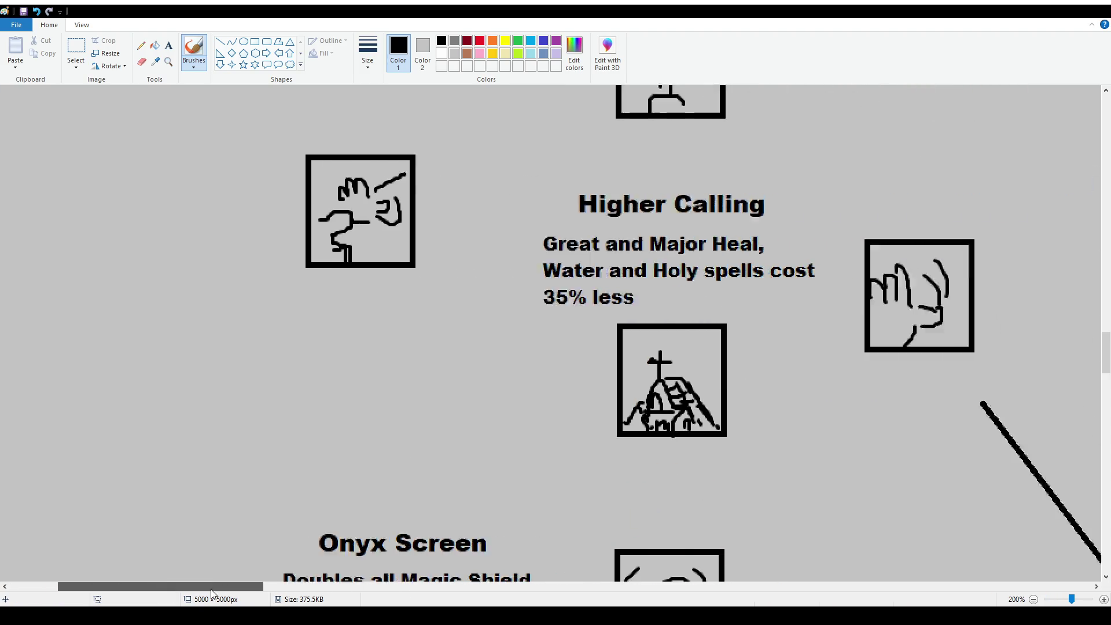
{"action": "scroll", "coordinate": [208, 586], "scroll_direction": "right", "scroll_amount": 3}
{"action": "left_click_drag", "start_coordinate": [499, 362], "coordinate": [504, 355]}
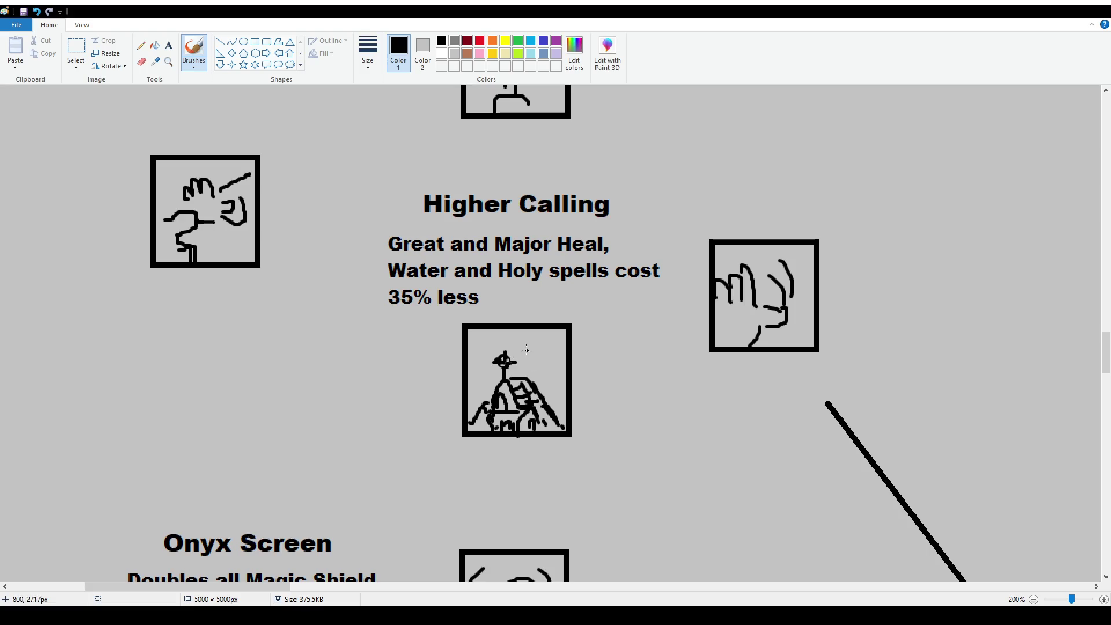
{"action": "scroll", "coordinate": [508, 362], "scroll_direction": "down", "scroll_amount": 1}
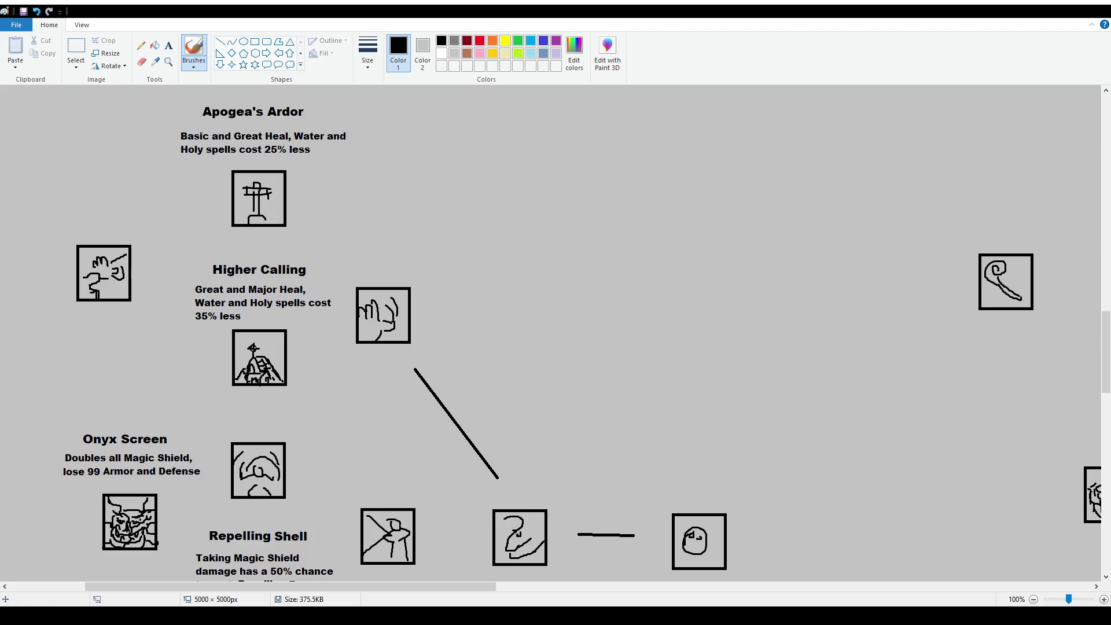
{"action": "scroll", "coordinate": [353, 408], "scroll_direction": "up", "scroll_amount": 2}
{"action": "scroll", "coordinate": [353, 408], "scroll_direction": "down", "scroll_amount": 2}
{"action": "scroll", "coordinate": [293, 335], "scroll_direction": "up", "scroll_amount": 2}
{"action": "scroll", "coordinate": [293, 336], "scroll_direction": "down", "scroll_amount": 2}
{"action": "left_click", "coordinate": [74, 48]}
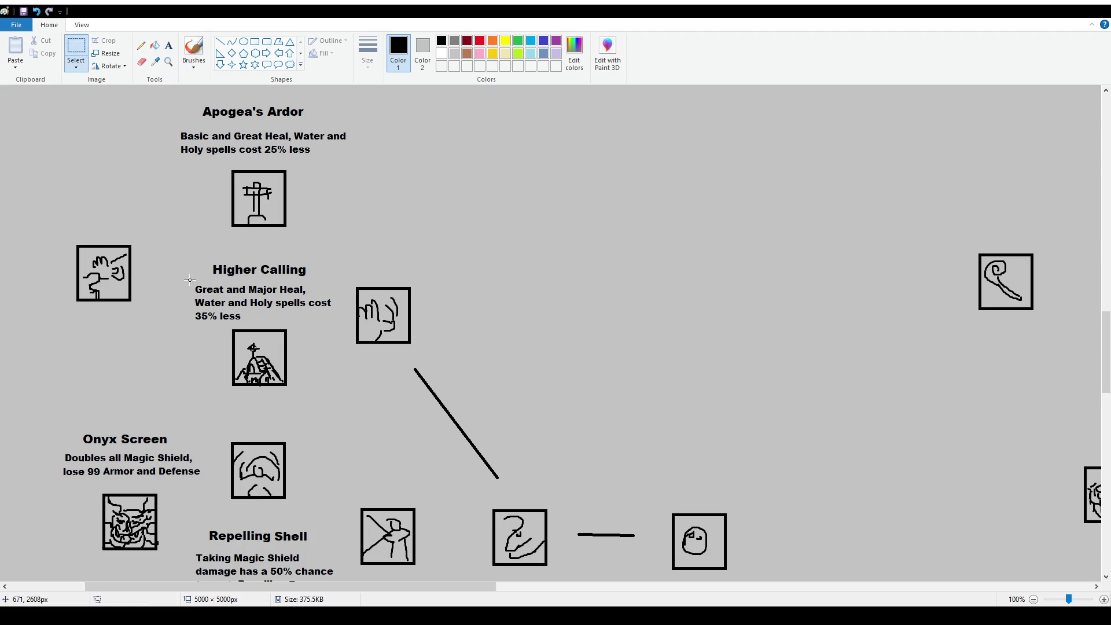
Erase the old Higher Calling description, including 'Great and' and the '35% less' line.
{"action": "left_click_drag", "start_coordinate": [187, 281], "coordinate": [249, 295]}
{"action": "key", "text": "Delete"}
{"action": "key", "text": "ctrl+z"}
{"action": "left_click_drag", "start_coordinate": [183, 281], "coordinate": [248, 294]}
{"action": "key", "text": "Delete"}
{"action": "left_click_drag", "start_coordinate": [190, 311], "coordinate": [246, 323]}
{"action": "key", "text": "Delete"}
{"action": "mouse_move", "coordinate": [245, 282]}
{"action": "left_mouse_down"}
{"action": "mouse_move", "coordinate": [321, 297]}
{"action": "mouse_move", "coordinate": [244, 288]}
{"action": "left_mouse_up"}
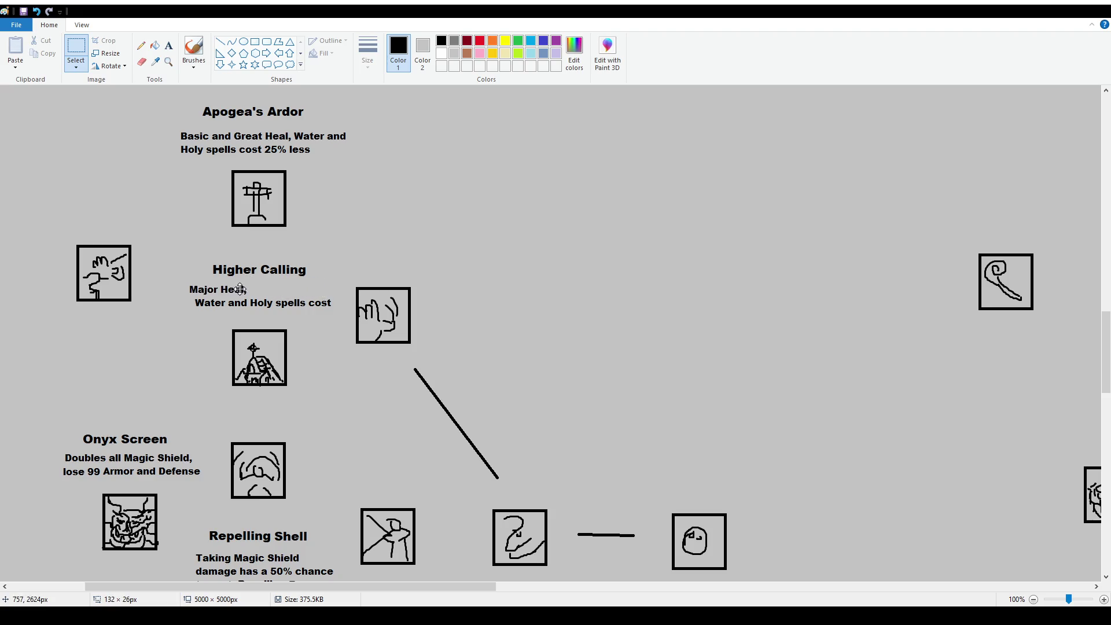
{"action": "left_click", "coordinate": [199, 327]}
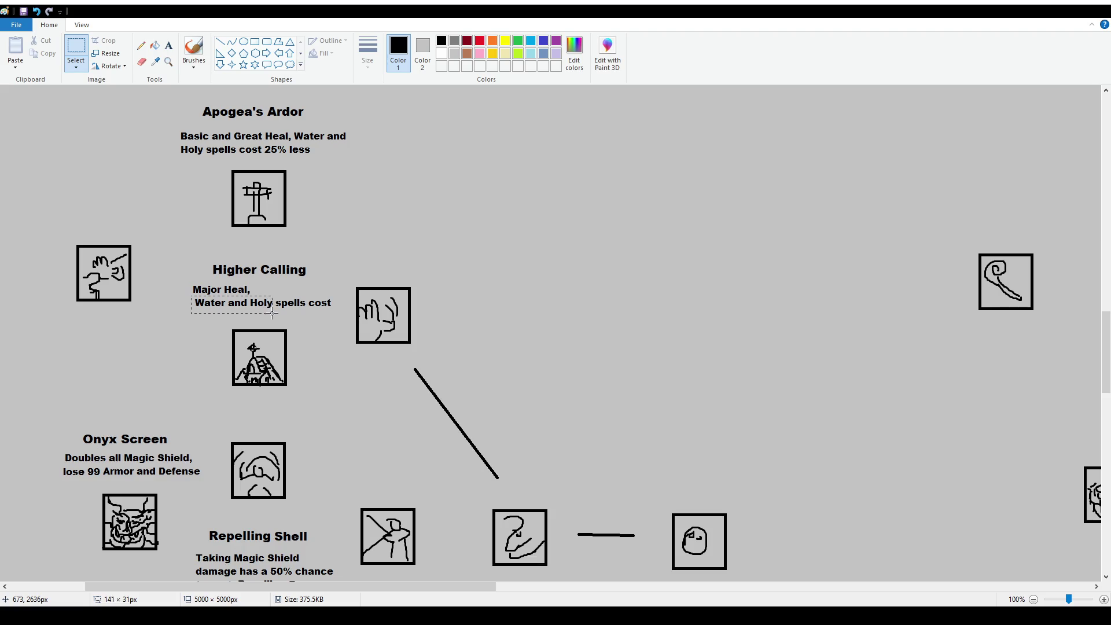
{"action": "left_click_drag", "start_coordinate": [185, 282], "coordinate": [335, 320]}
{"action": "key", "text": "Delete"}
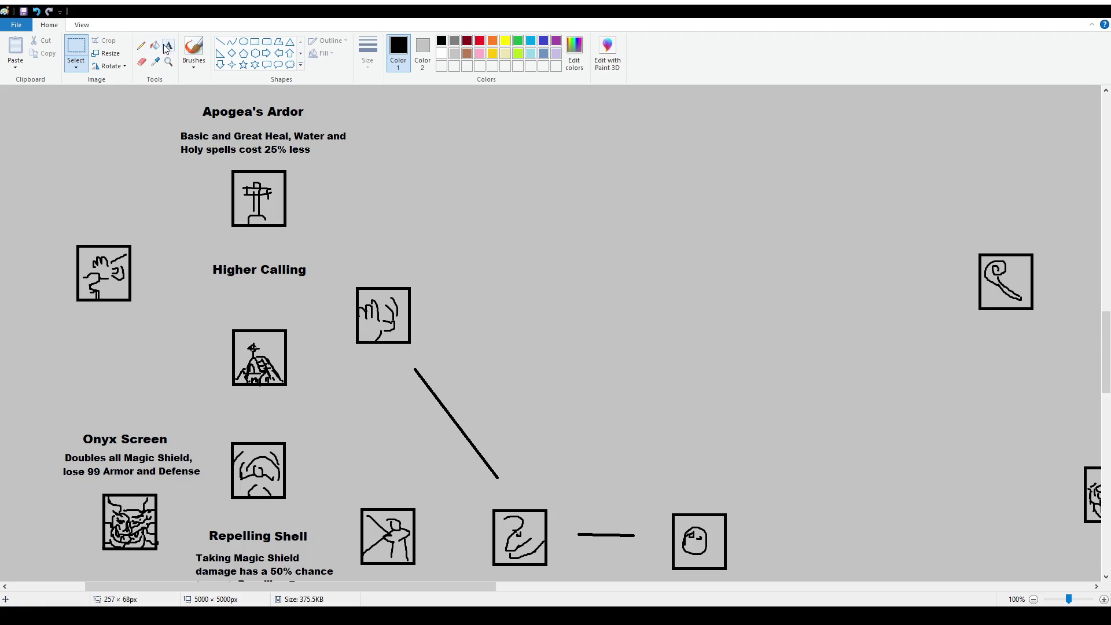
Add a text box under Higher Calling reading 'Major Heal, Water and Holy spells cost 50% less'.
{"action": "left_click", "coordinate": [168, 45]}
{"action": "left_click_drag", "start_coordinate": [199, 282], "coordinate": [322, 316]}
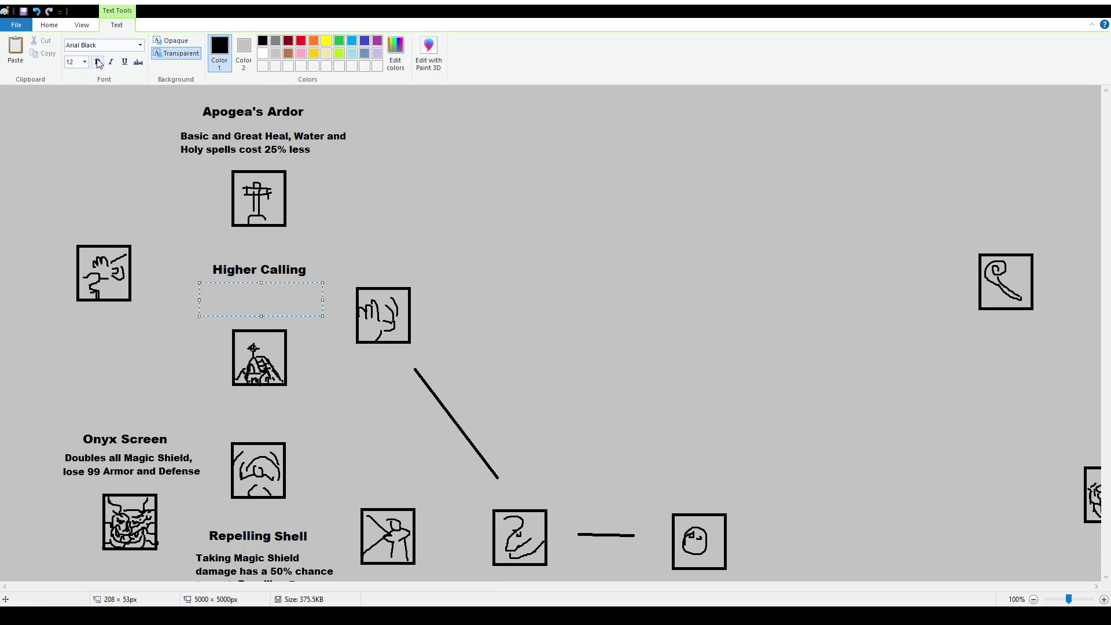
{"action": "type", "text": "Major Heal, "}
{"action": "type", "text": "Water and Holy spells cost 50% sp"}
{"action": "key", "text": "BackSpace"}
{"action": "key", "text": "BackSpace"}
{"action": "type", "text": "less"}
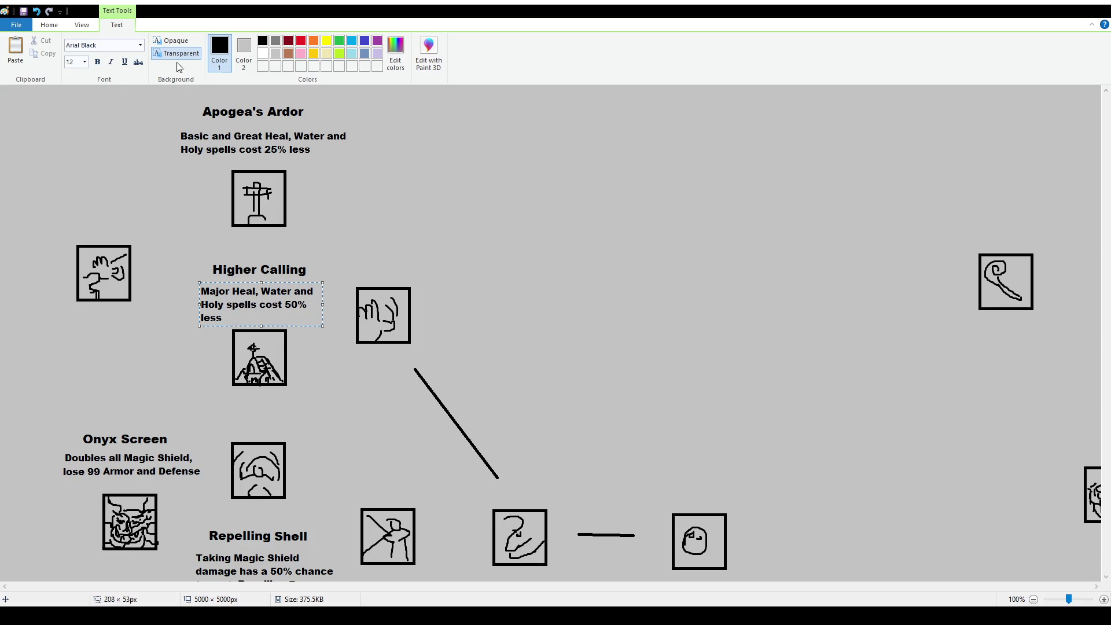
{"action": "left_click_drag", "start_coordinate": [323, 303], "coordinate": [336, 303]}
{"action": "left_click", "coordinate": [198, 262]}
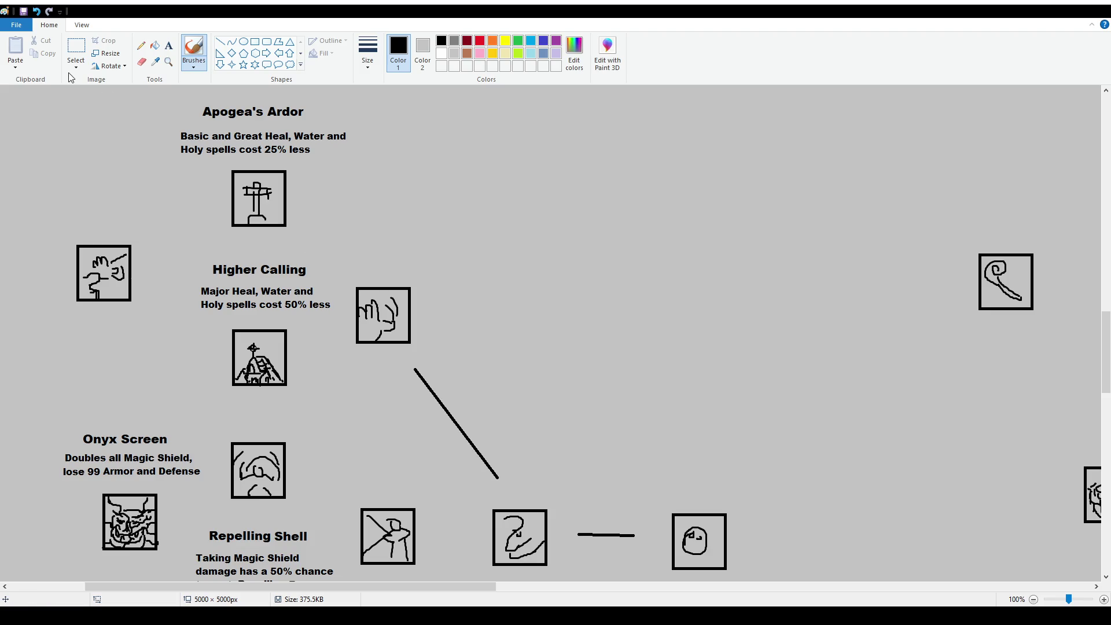
Nudge the hand icon slightly up and to the right.
{"action": "left_click", "coordinate": [75, 49]}
{"action": "left_click_drag", "start_coordinate": [423, 329], "coordinate": [439, 313]}
{"action": "left_click", "coordinate": [455, 376]}
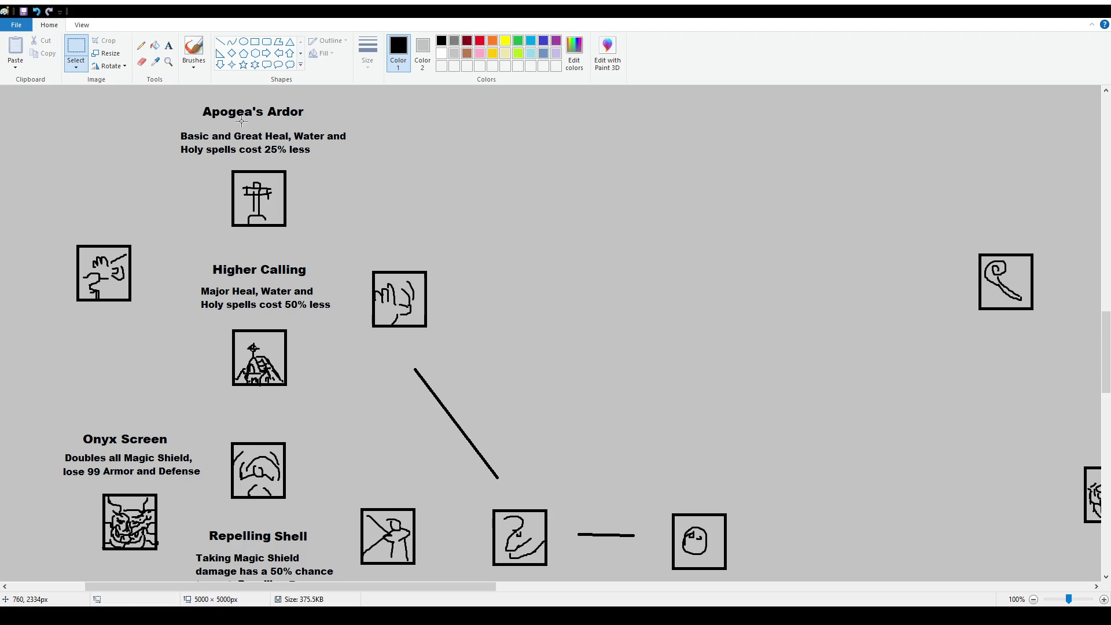
{"action": "left_click_drag", "start_coordinate": [163, 123], "coordinate": [384, 160]}
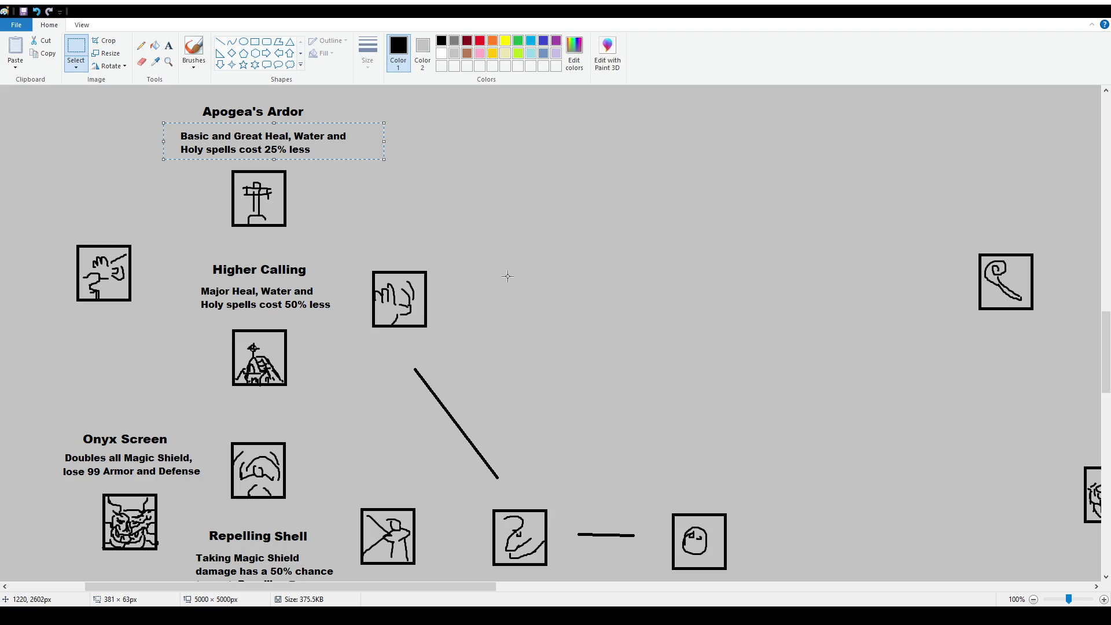
Draw four straight lines linking the left icon to the cross and church, both to the hand.
{"action": "left_click", "coordinate": [193, 49]}
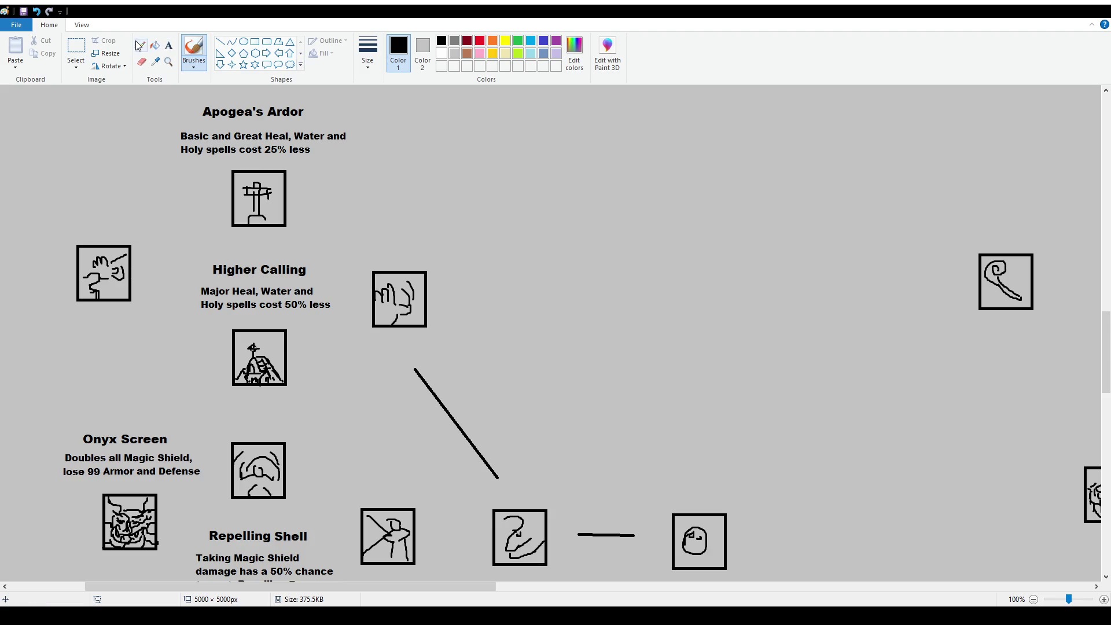
{"action": "left_click", "coordinate": [219, 42]}
{"action": "left_click_drag", "start_coordinate": [307, 350], "coordinate": [357, 324]}
{"action": "left_click_drag", "start_coordinate": [305, 237], "coordinate": [359, 276]}
{"action": "left_click_drag", "start_coordinate": [214, 229], "coordinate": [149, 265]}
{"action": "left_click_drag", "start_coordinate": [207, 342], "coordinate": [148, 291]}
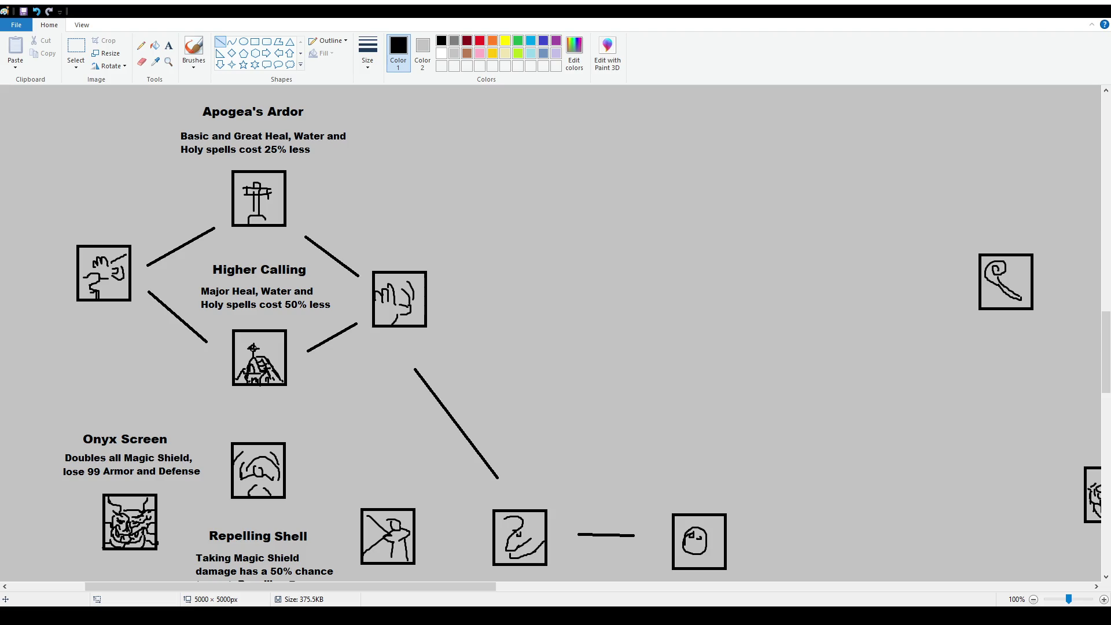
{"action": "scroll", "coordinate": [447, 411], "scroll_direction": "down", "scroll_amount": 2}
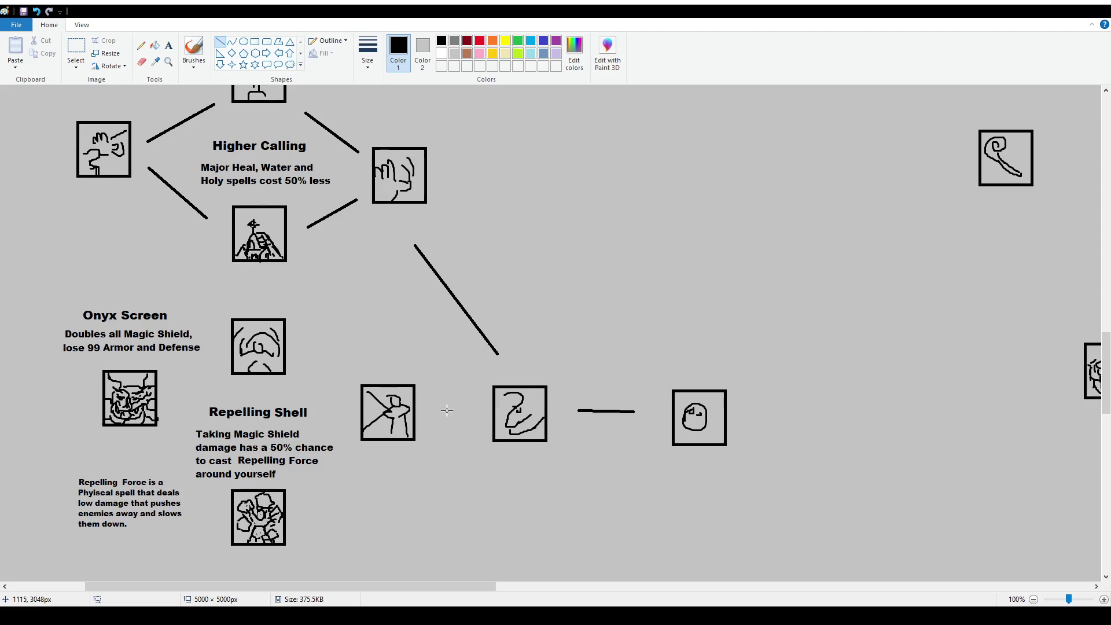
Draw short straight connectors joining the Onyx Screen icons to neighbours and Repelling Shell's icon.
{"action": "scroll", "coordinate": [439, 382], "scroll_direction": "down", "scroll_amount": 1, "text": "ctrl"}
{"action": "scroll", "coordinate": [422, 342], "scroll_direction": "up", "scroll_amount": 1}
{"action": "scroll", "coordinate": [412, 333], "scroll_direction": "up", "scroll_amount": 1}
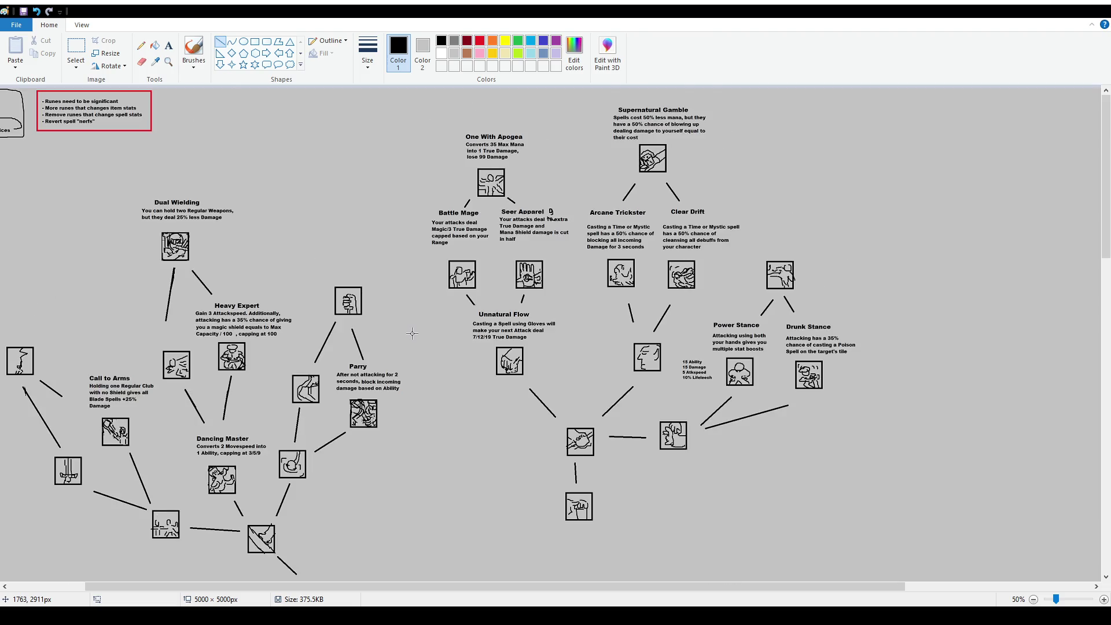
{"action": "scroll", "coordinate": [412, 333], "scroll_direction": "down", "scroll_amount": 2}
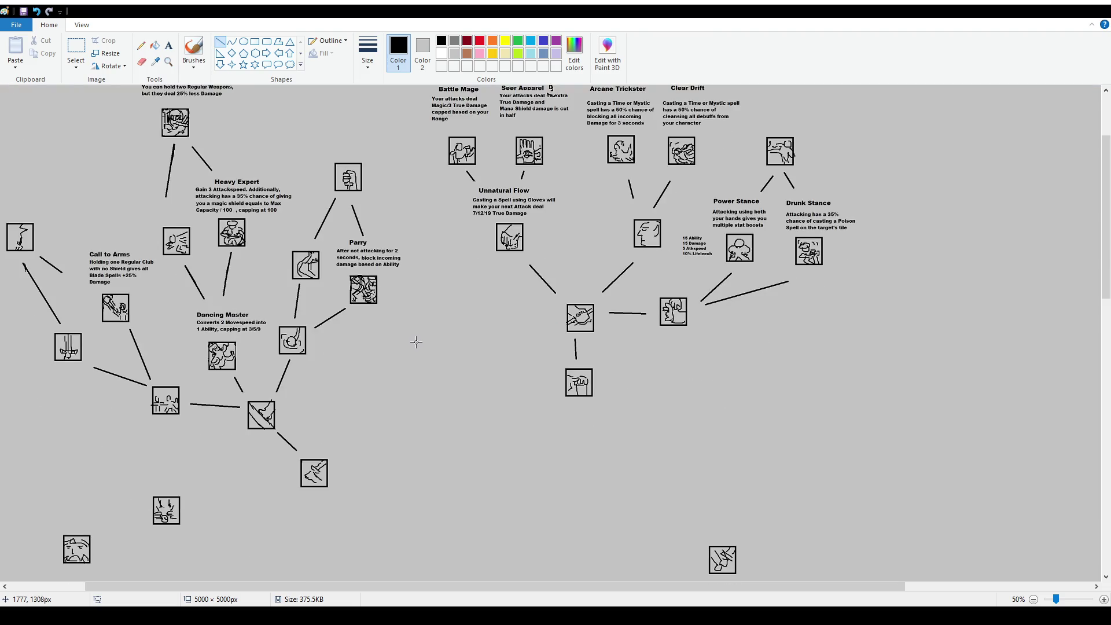
{"action": "scroll", "coordinate": [384, 446], "scroll_direction": "down", "scroll_amount": 2}
{"action": "scroll", "coordinate": [243, 462], "scroll_direction": "down", "scroll_amount": 1}
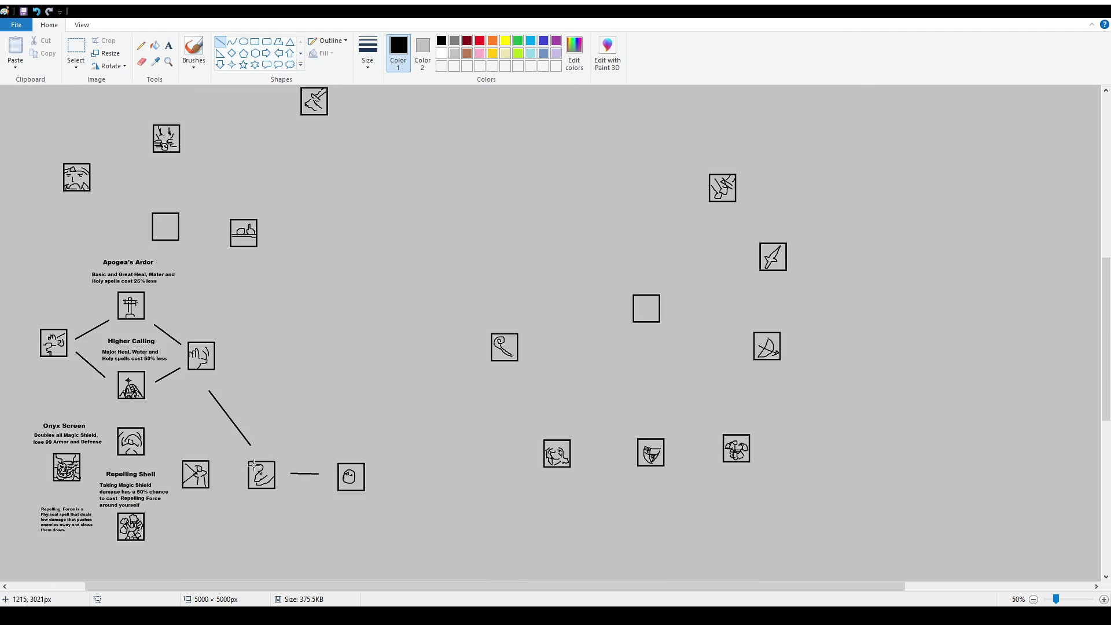
{"action": "left_click_drag", "start_coordinate": [286, 587], "coordinate": [212, 587]}
{"action": "left_click_drag", "start_coordinate": [335, 473], "coordinate": [253, 451]}
{"action": "left_click_drag", "start_coordinate": [274, 504], "coordinate": [258, 518]}
{"action": "left_click_drag", "start_coordinate": [210, 454], "coordinate": [191, 466]}
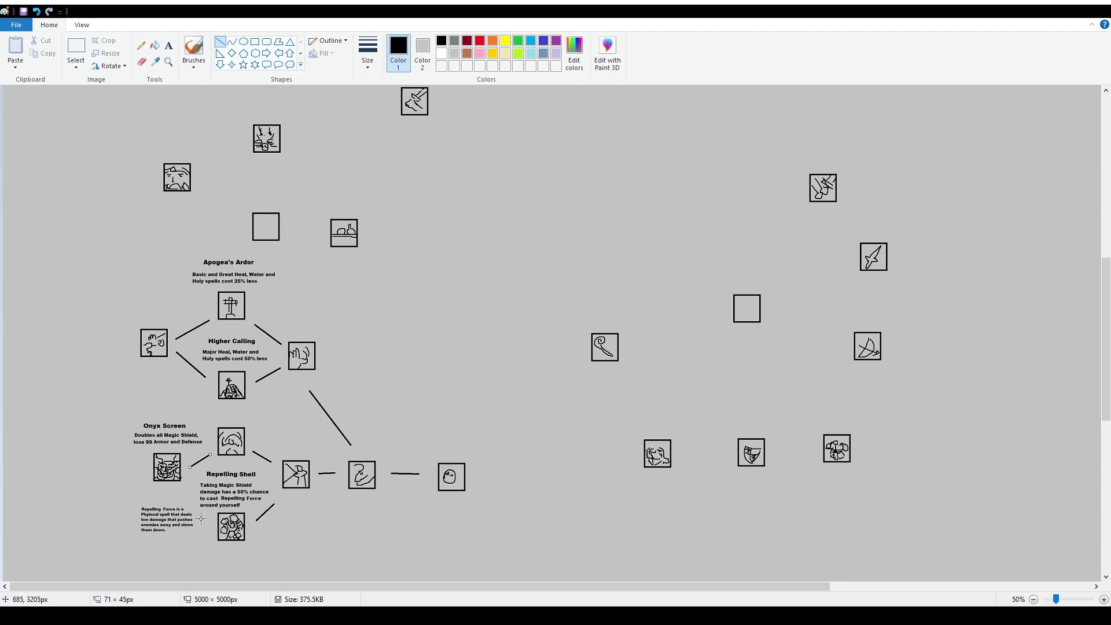
{"action": "left_click_drag", "start_coordinate": [197, 509], "coordinate": [184, 491]}
{"action": "left_click", "coordinate": [221, 46]}
Make a small freehand mark right of Apogea's Ardor, undo it, then draw a squiggle.
{"action": "left_click", "coordinate": [193, 49]}
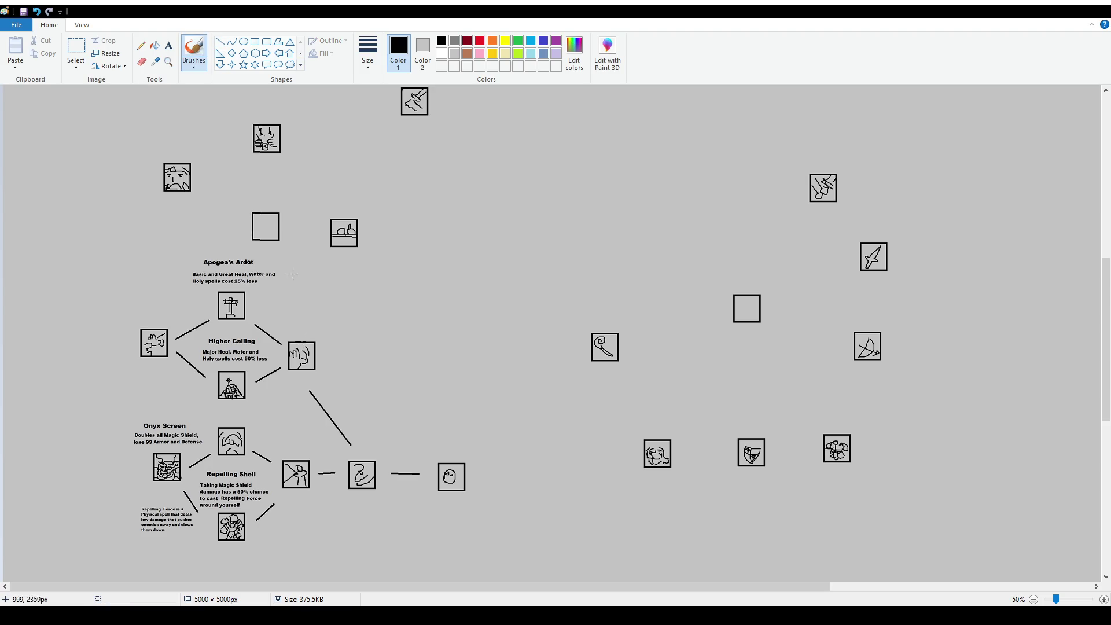
{"action": "left_click_drag", "start_coordinate": [271, 290], "coordinate": [287, 281]}
{"action": "key", "text": "ctrl+z"}
{"action": "left_click_drag", "start_coordinate": [379, 382], "coordinate": [370, 284]}
Undo the squiggle and move the bed, empty square, figure and face icons into a group.
{"action": "key", "text": "ctrl+z"}
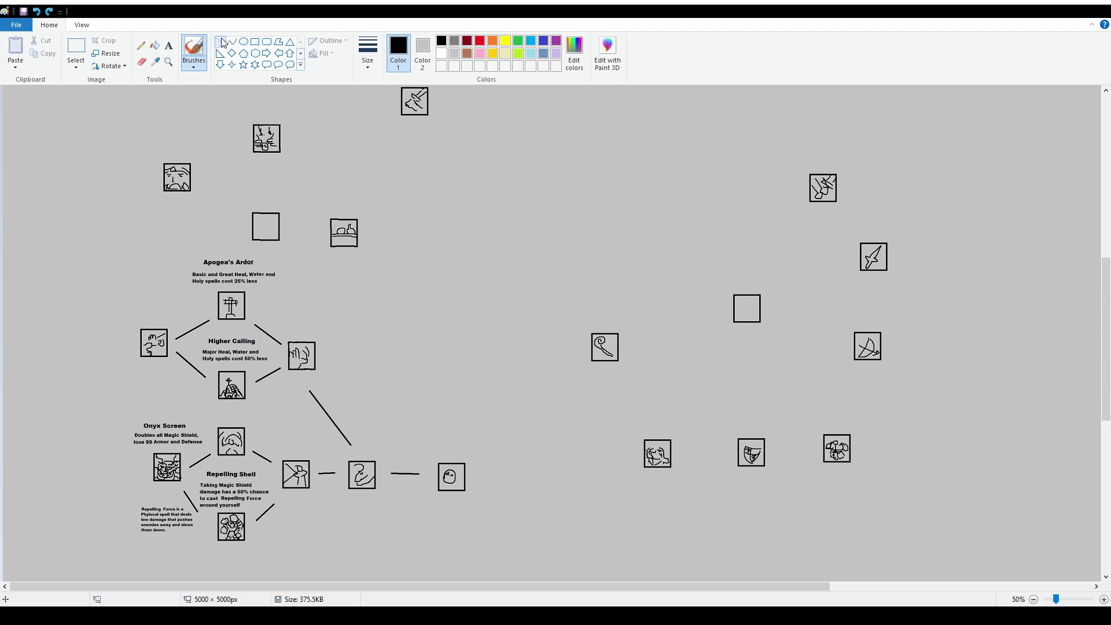
{"action": "left_click", "coordinate": [75, 48]}
{"action": "mouse_move", "coordinate": [149, 121]}
{"action": "left_mouse_down"}
{"action": "mouse_move", "coordinate": [310, 211]}
{"action": "mouse_move", "coordinate": [375, 273]}
{"action": "mouse_move", "coordinate": [417, 354]}
{"action": "mouse_move", "coordinate": [407, 365]}
{"action": "left_mouse_up"}
{"action": "left_click_drag", "start_coordinate": [237, 201], "coordinate": [340, 280]}
{"action": "left_click_drag", "start_coordinate": [231, 110], "coordinate": [307, 174]}
{"action": "left_click_drag", "start_coordinate": [295, 168], "coordinate": [430, 292]}
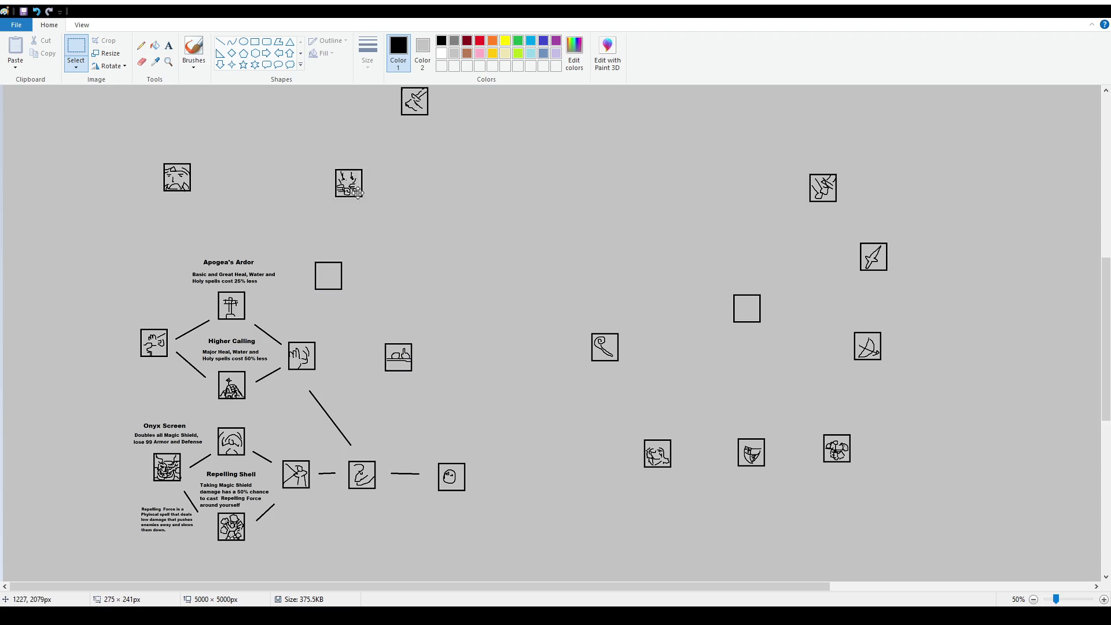
{"action": "mouse_move", "coordinate": [142, 146]}
{"action": "left_mouse_down"}
{"action": "mouse_move", "coordinate": [219, 207]}
{"action": "mouse_move", "coordinate": [350, 200]}
{"action": "left_mouse_up"}
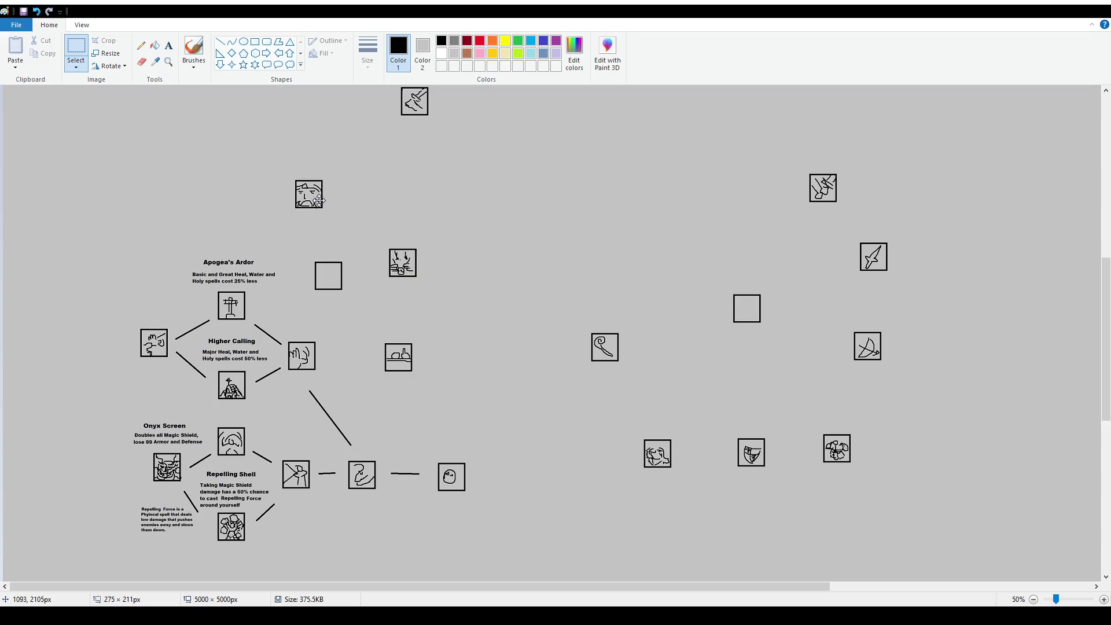
{"action": "left_click", "coordinate": [525, 245]}
Fine-tune the group: lift the face icon, shift the bed right, then lower the face slightly.
{"action": "mouse_move", "coordinate": [310, 166]}
{"action": "left_mouse_down"}
{"action": "mouse_move", "coordinate": [377, 225]}
{"action": "mouse_move", "coordinate": [357, 183]}
{"action": "left_mouse_up"}
{"action": "left_click", "coordinate": [440, 330]}
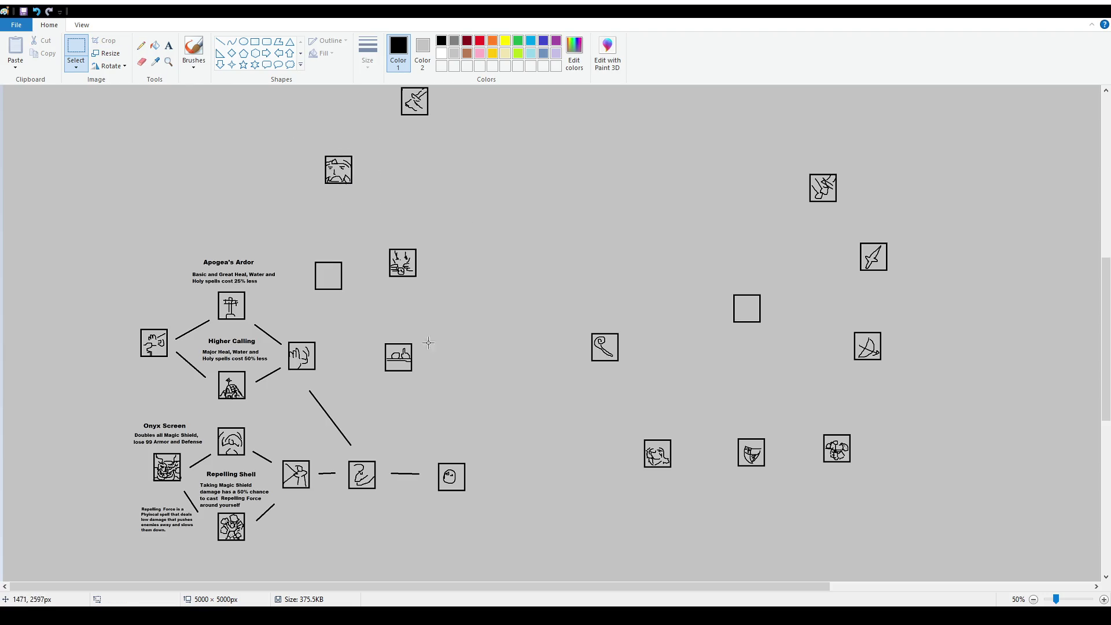
{"action": "mouse_move", "coordinate": [373, 332]}
{"action": "left_mouse_down"}
{"action": "mouse_move", "coordinate": [434, 387]}
{"action": "mouse_move", "coordinate": [428, 374]}
{"action": "left_mouse_up"}
{"action": "left_click", "coordinate": [540, 342]}
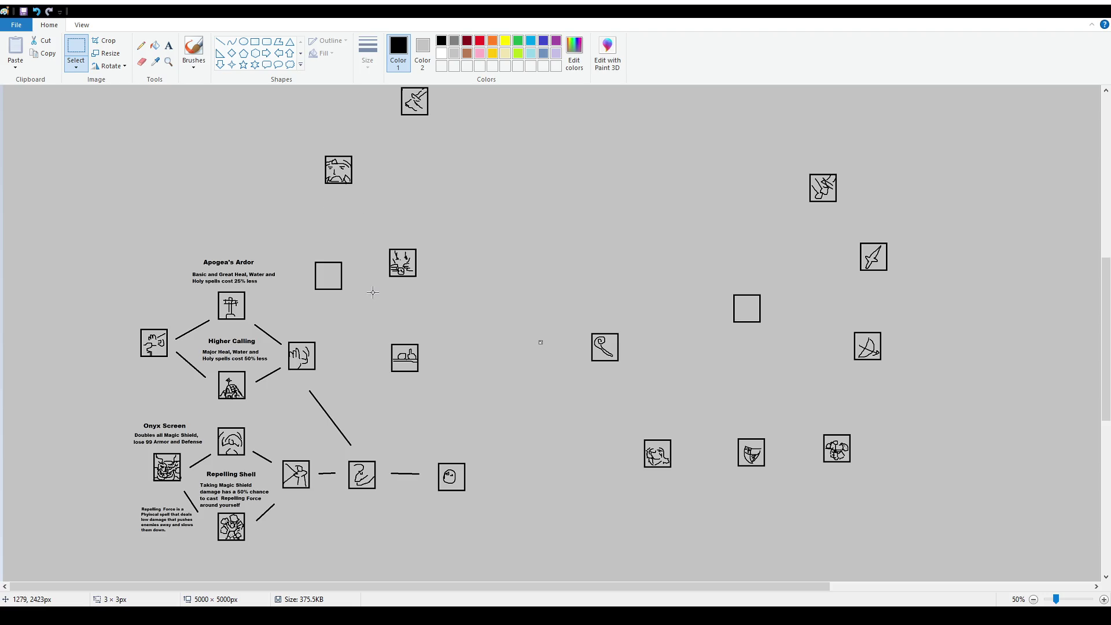
{"action": "left_click", "coordinate": [254, 155]}
{"action": "mouse_move", "coordinate": [308, 143]}
{"action": "left_mouse_down"}
{"action": "mouse_move", "coordinate": [380, 190]}
{"action": "mouse_move", "coordinate": [369, 198]}
{"action": "left_mouse_up"}
{"action": "left_click", "coordinate": [397, 220]}
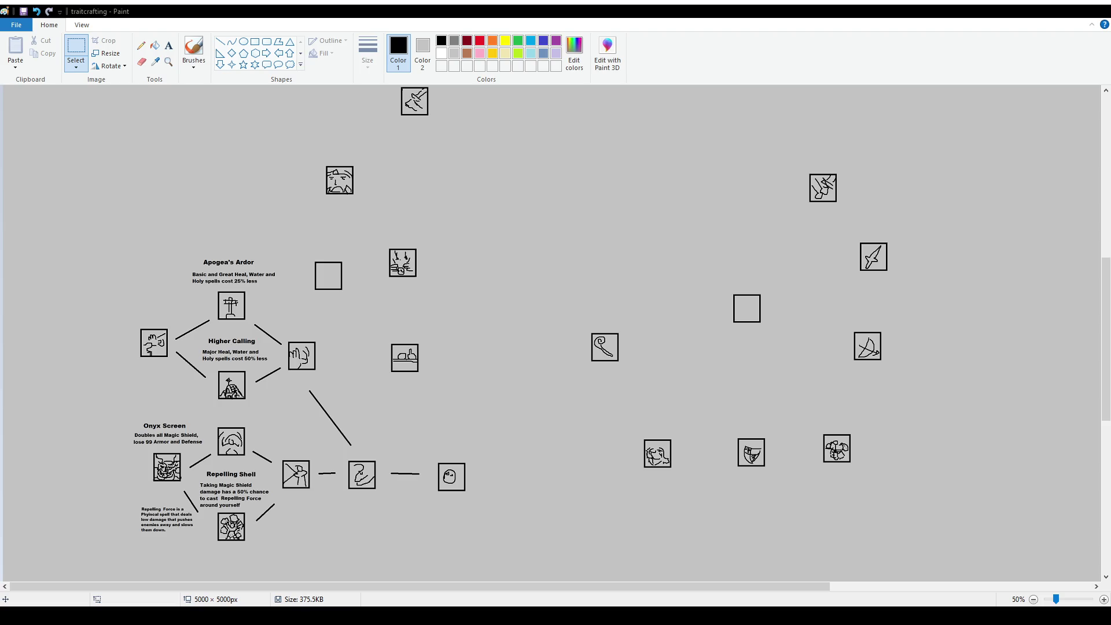
Move the icon box above the table-drawing node slightly down and to the right.
{"action": "left_click", "coordinate": [68, 39]}
{"action": "left_click_drag", "start_coordinate": [377, 236], "coordinate": [444, 289]}
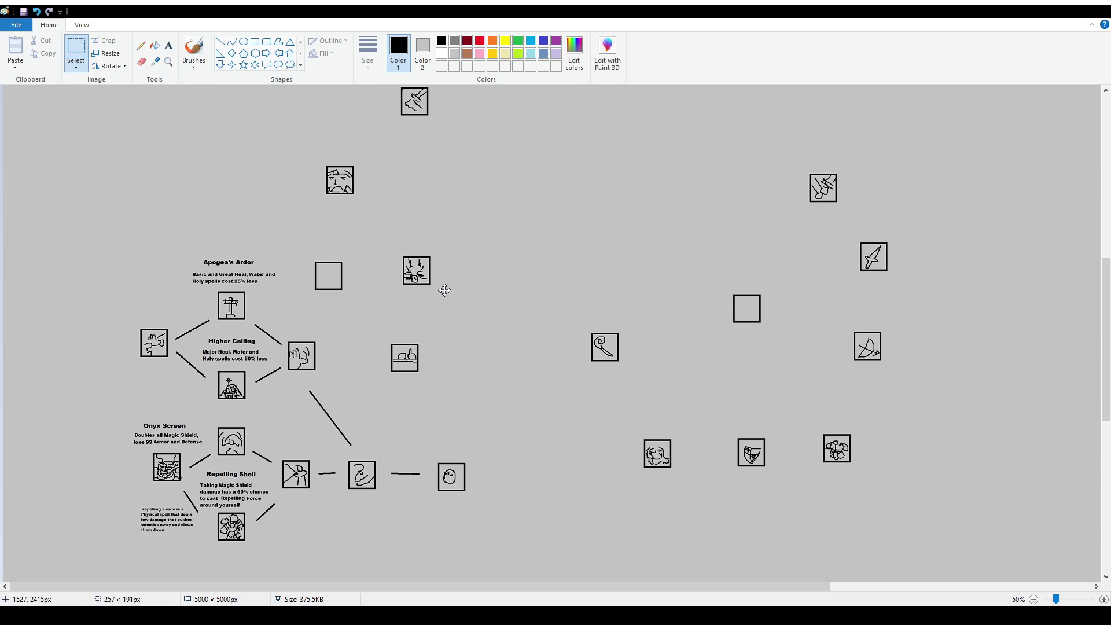
{"action": "left_click", "coordinate": [442, 339]}
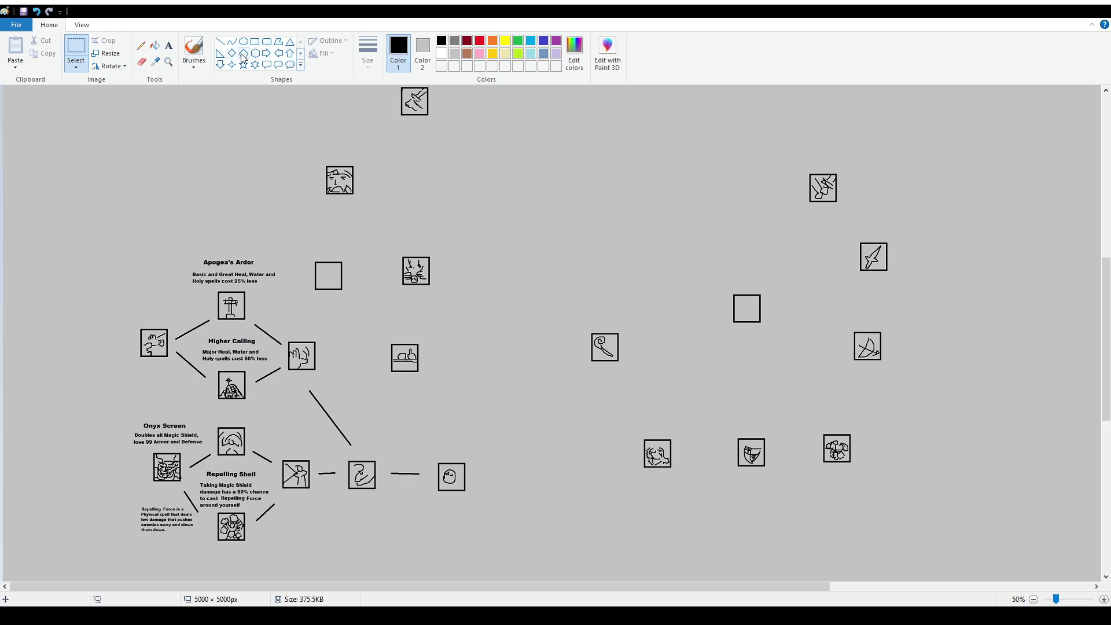
Draw straight connector lines from the table node to the round-face node and the empty square.
{"action": "left_click", "coordinate": [220, 42]}
{"action": "left_click_drag", "start_coordinate": [408, 392], "coordinate": [437, 444]}
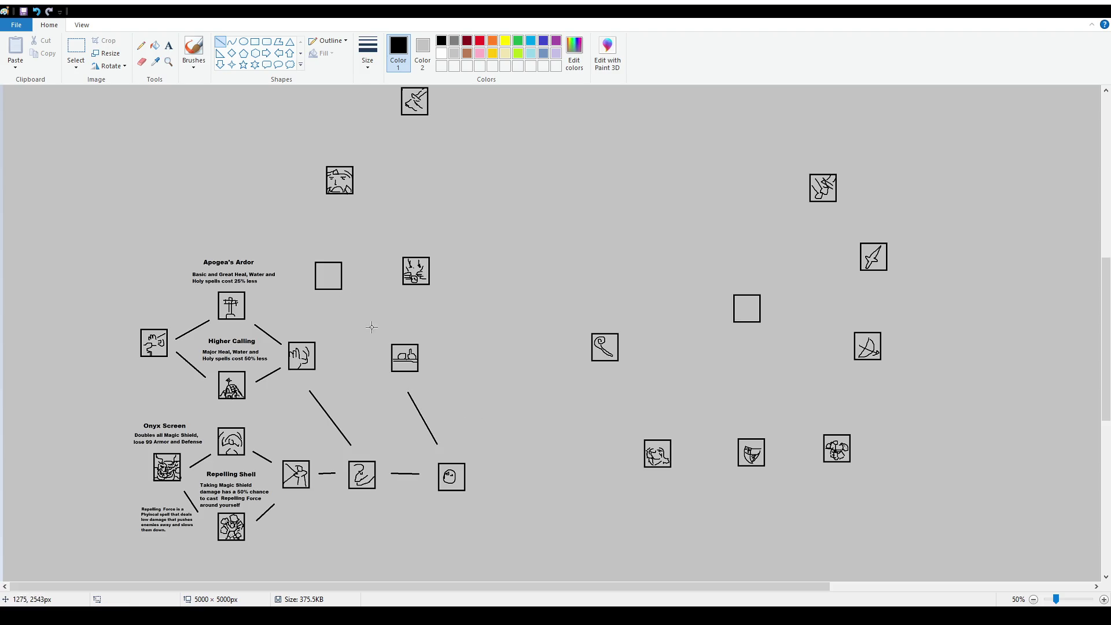
{"action": "left_click_drag", "start_coordinate": [355, 300], "coordinate": [397, 333]}
{"action": "left_click", "coordinate": [168, 45]}
Add a 16-point 'Vessel of Vigor' text box above the icon node.
{"action": "left_click_drag", "start_coordinate": [385, 200], "coordinate": [497, 248]}
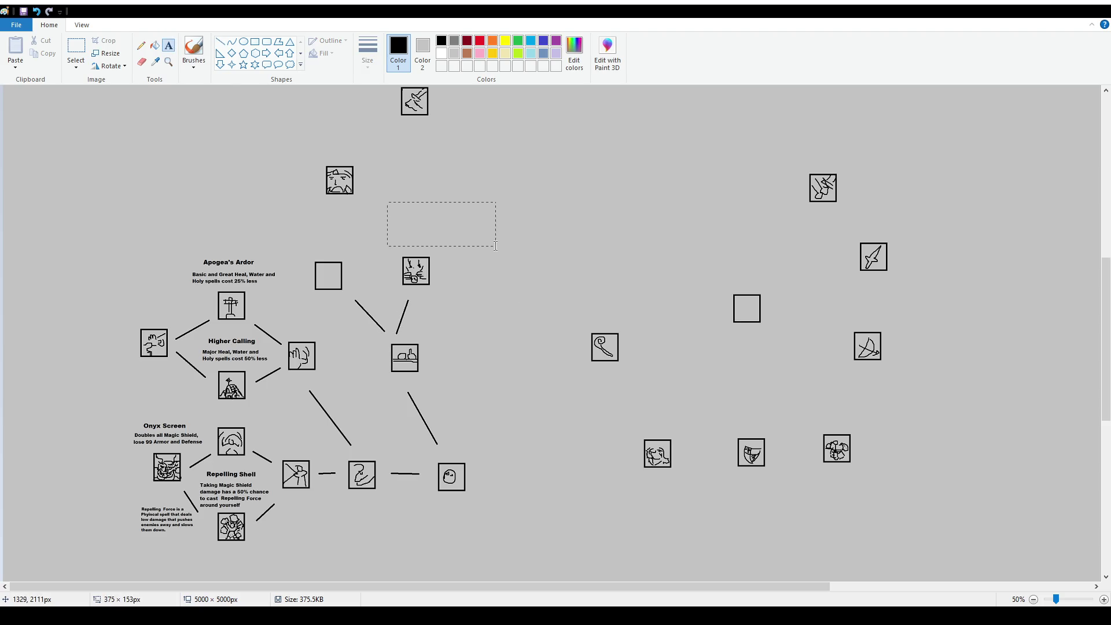
{"action": "left_click", "coordinate": [85, 62]}
{"action": "left_click", "coordinate": [78, 142]}
{"action": "left_click", "coordinate": [390, 212]}
{"action": "type", "text": "Vessel of Vigor"}
{"action": "left_click", "coordinate": [541, 231]}
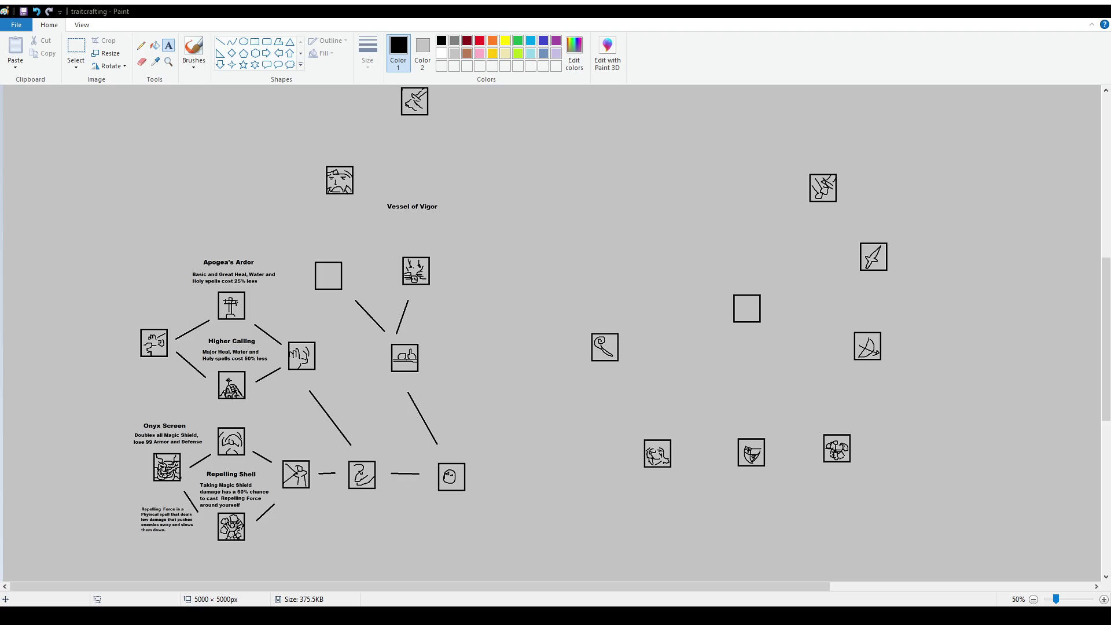
{"action": "scroll", "coordinate": [483, 318], "scroll_direction": "up", "scroll_amount": 1}
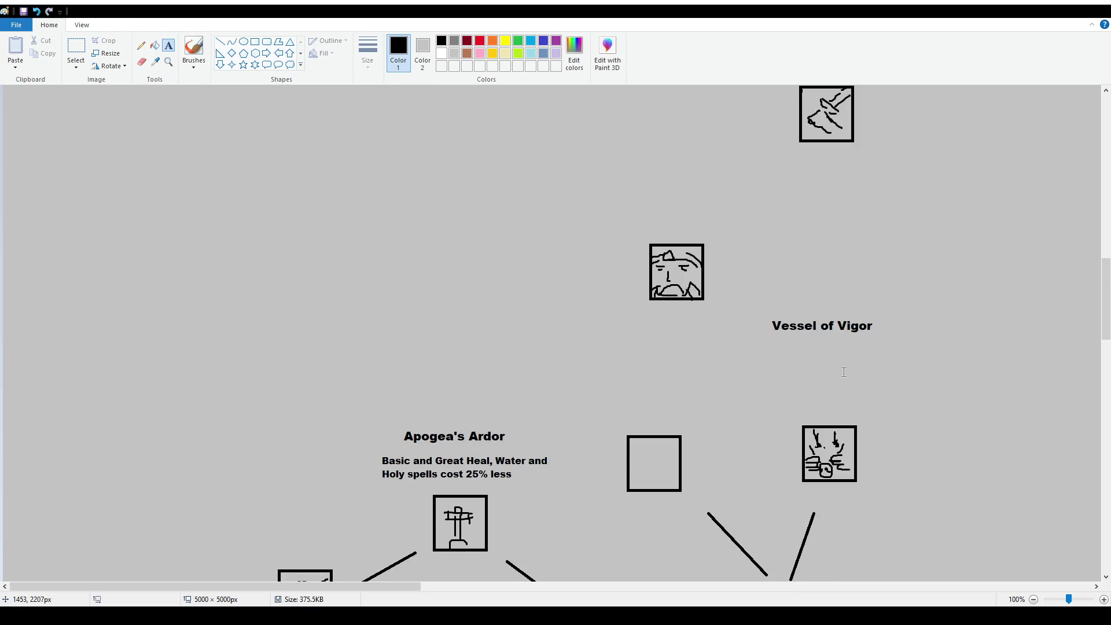
Zoom to 100% and drag the Vessel of Vigor title slightly down and right.
{"action": "left_click_drag", "start_coordinate": [317, 586], "coordinate": [390, 586]}
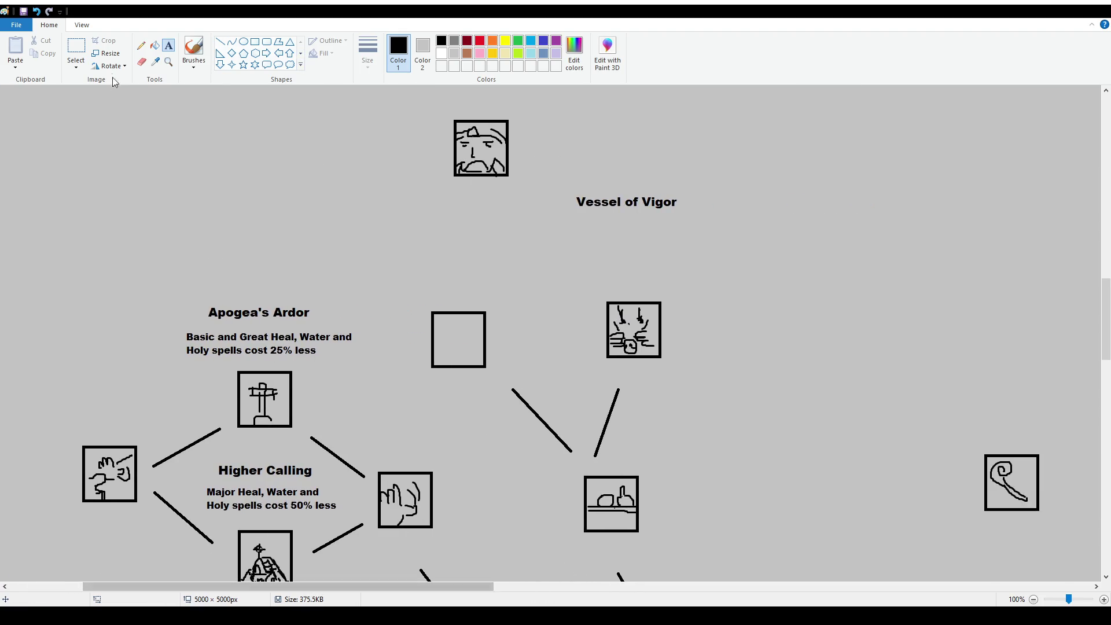
{"action": "left_click", "coordinate": [76, 49]}
{"action": "mouse_move", "coordinate": [558, 184]}
{"action": "left_mouse_down"}
{"action": "mouse_move", "coordinate": [752, 227]}
{"action": "mouse_move", "coordinate": [727, 226]}
{"action": "left_mouse_up"}
{"action": "left_click", "coordinate": [723, 295]}
Sketch a brush arrow beside the table node, then undo it.
{"action": "left_click", "coordinate": [168, 45]}
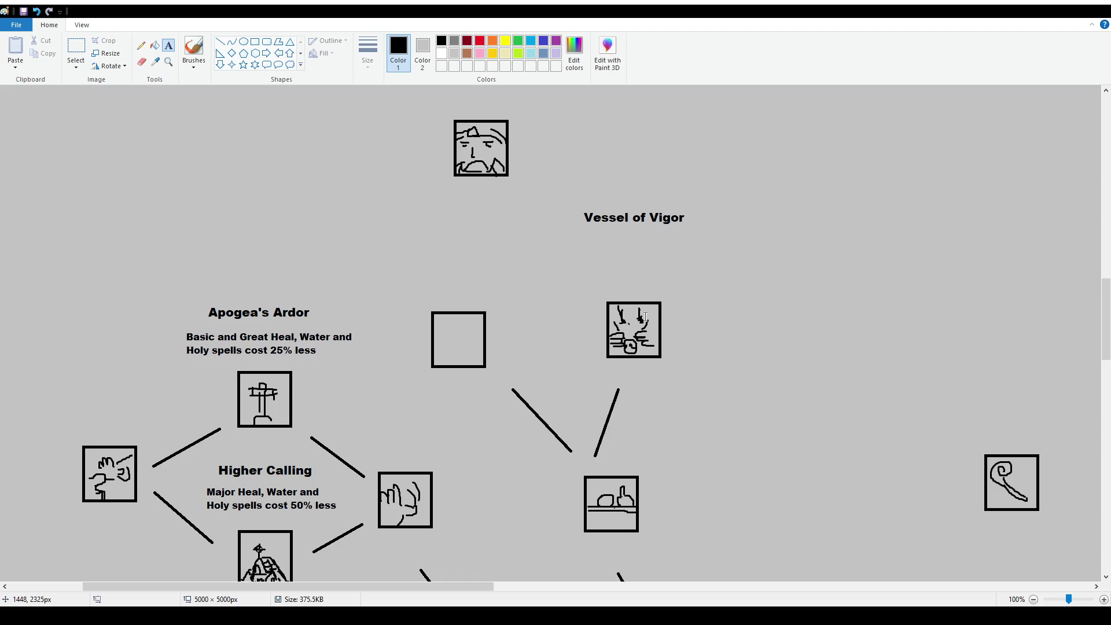
{"action": "scroll", "coordinate": [645, 317], "scroll_direction": "down", "scroll_amount": 1, "text": "ctrl"}
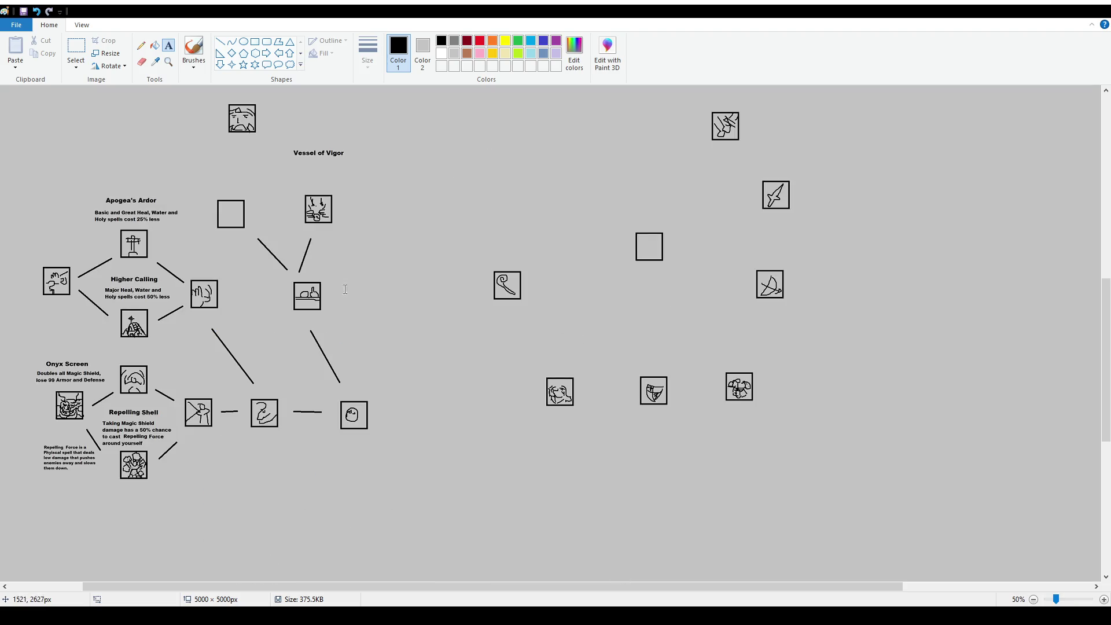
{"action": "left_click", "coordinate": [194, 49]}
{"action": "left_click_drag", "start_coordinate": [354, 267], "coordinate": [342, 278]}
{"action": "key", "text": "ctrl+z"}
{"action": "key", "text": "ctrl+z"}
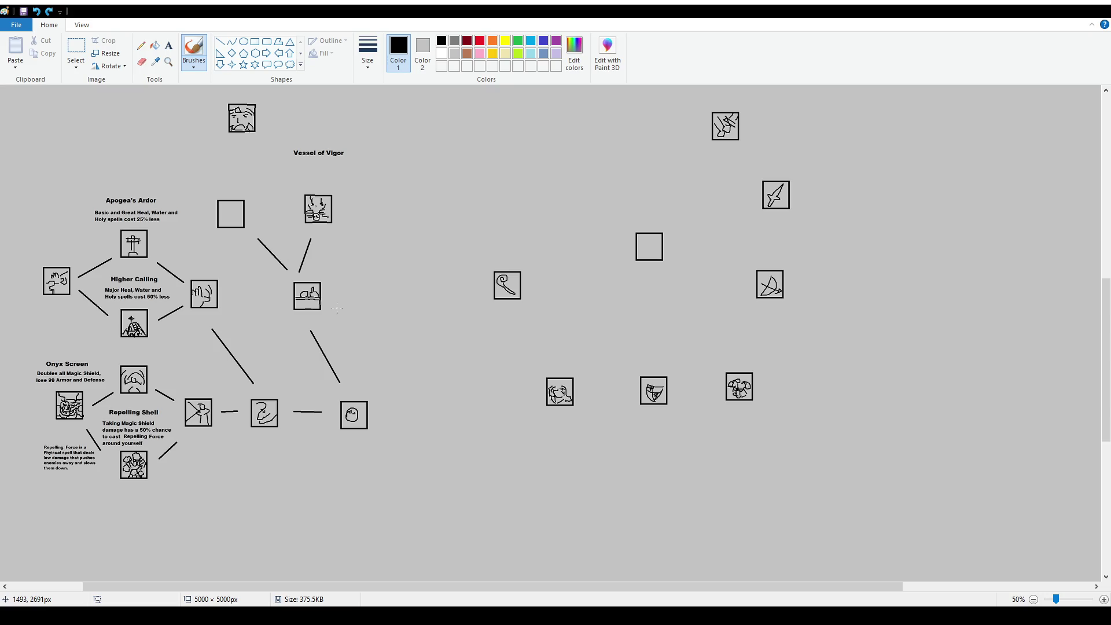
{"action": "scroll", "coordinate": [311, 290], "scroll_direction": "up", "scroll_amount": 1}
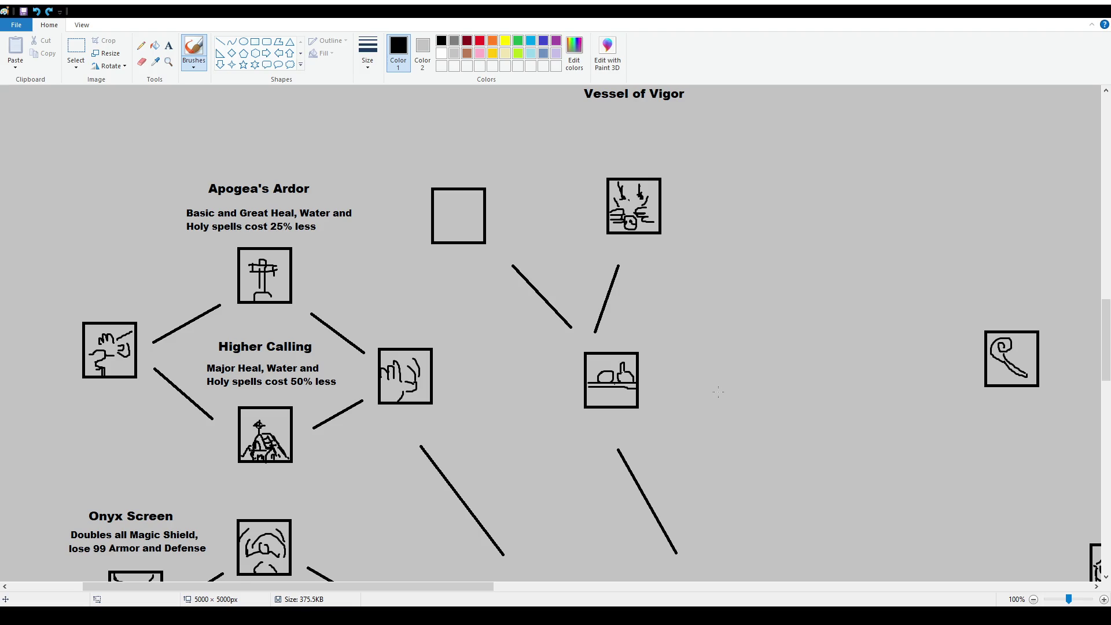
{"action": "key", "text": "ctrl+z"}
{"action": "key", "text": "ctrl+y"}
{"action": "key", "text": "ctrl+y"}
{"action": "key", "text": "ctrl+z"}
{"action": "scroll", "coordinate": [665, 319], "scroll_direction": "up", "scroll_amount": 2}
{"action": "scroll", "coordinate": [600, 236], "scroll_direction": "down", "scroll_amount": 1}
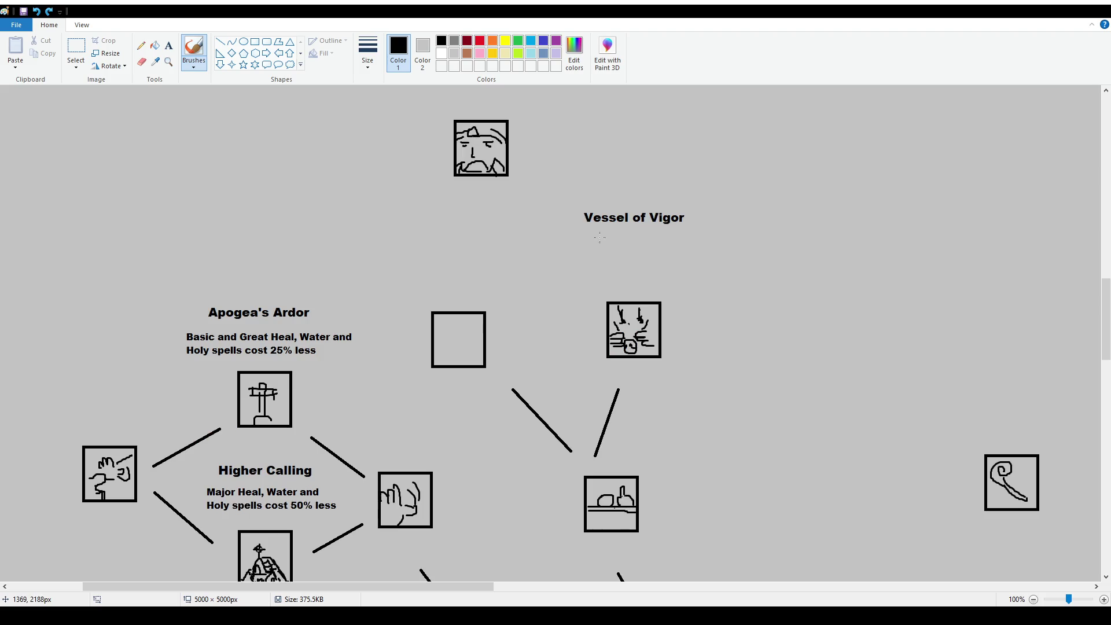
{"action": "left_click", "coordinate": [76, 51]}
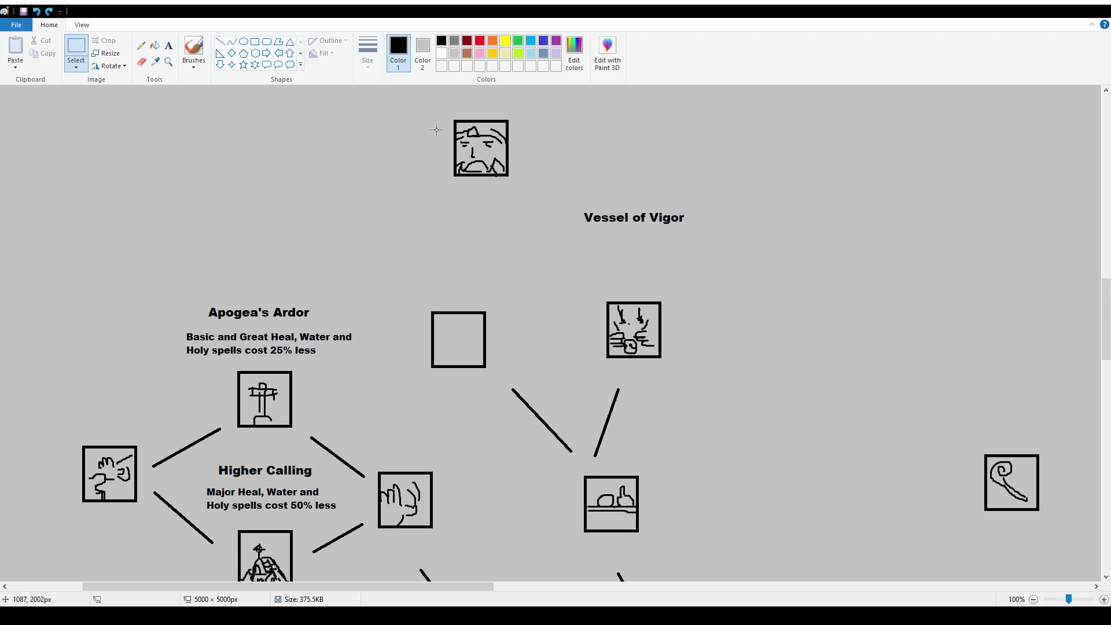
{"action": "scroll", "coordinate": [615, 238], "scroll_direction": "up", "scroll_amount": 1}
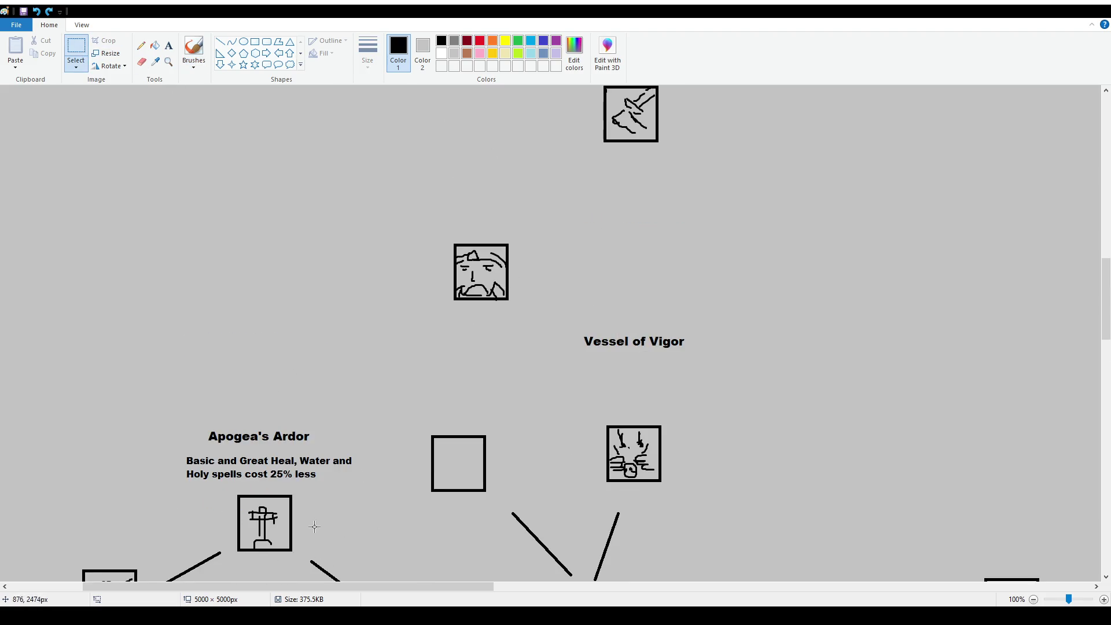
{"action": "scroll", "coordinate": [664, 423], "scroll_direction": "down", "scroll_amount": 2}
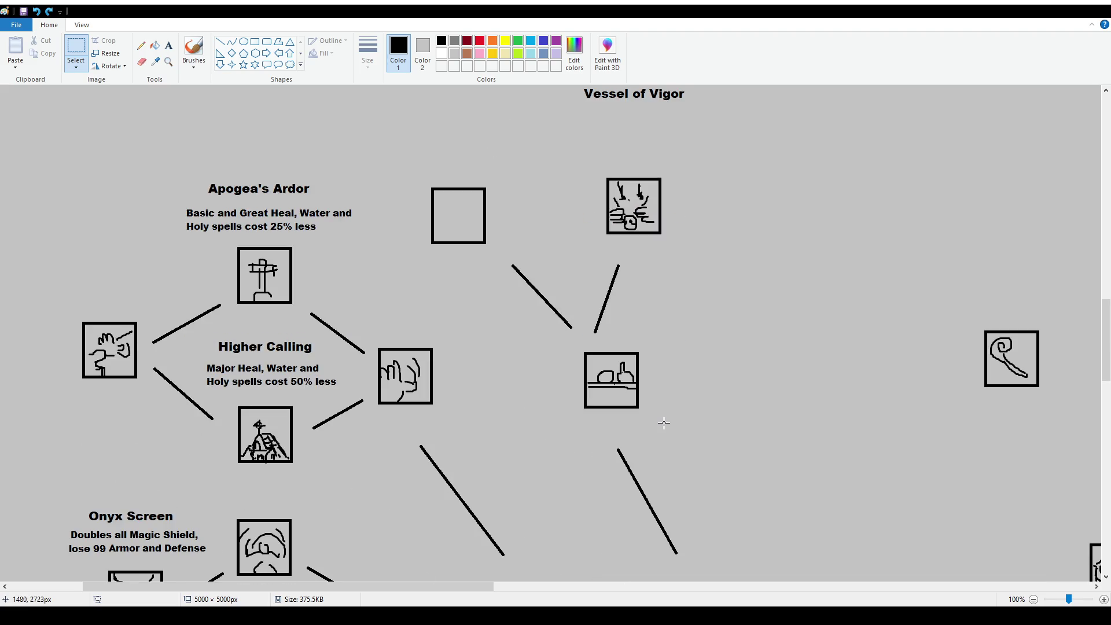